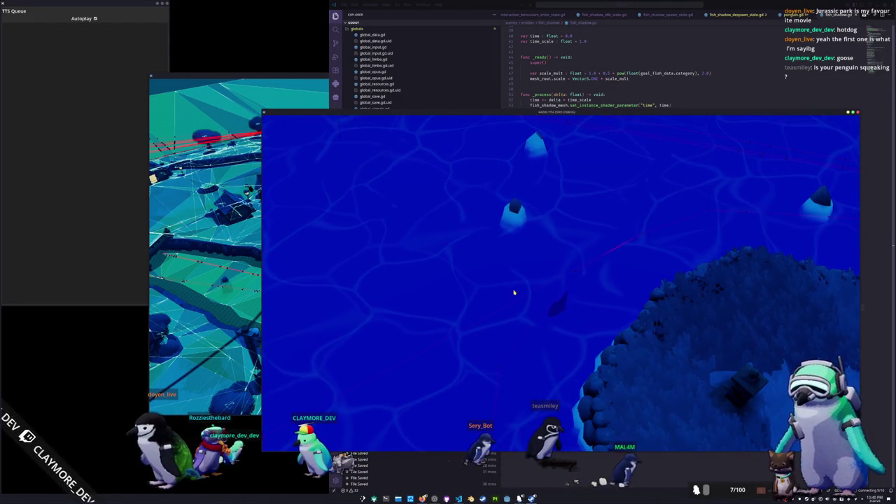
# Walk the character forward with W toward the shore until the island is in view, then return to the code editor.
pyautogui.press('w')
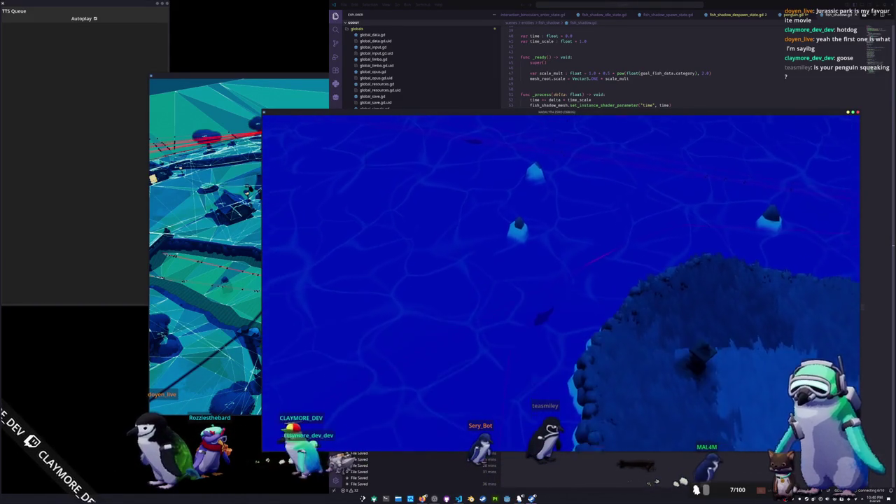
pyautogui.press('w')
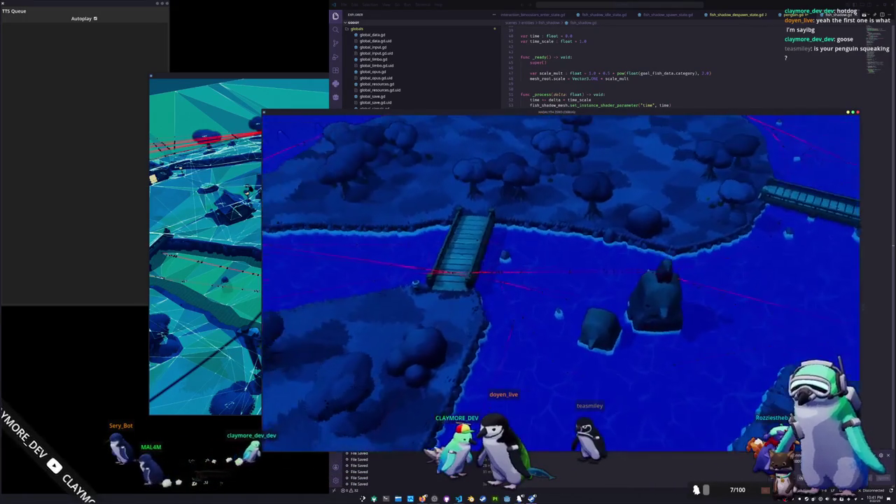
pyautogui.click(551, 461)
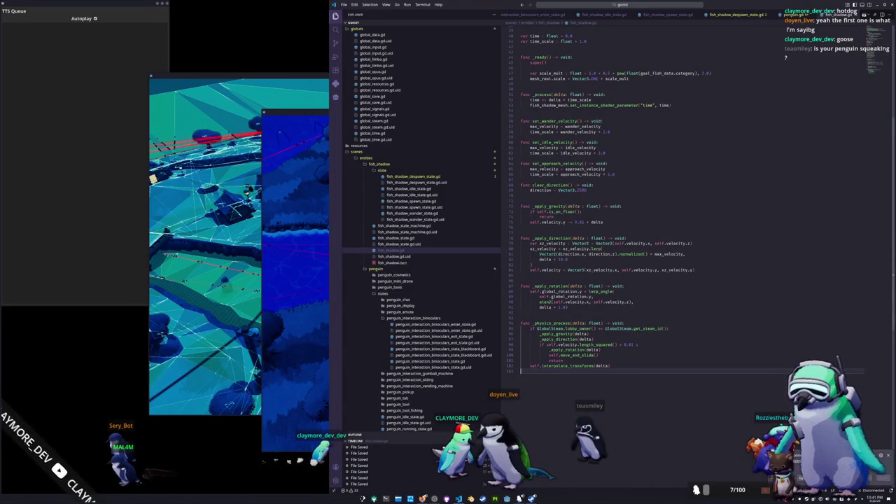
# Launch the Godot editor with F5, then open global_data_fish.gd in VS Code.
pyautogui.press('F5')
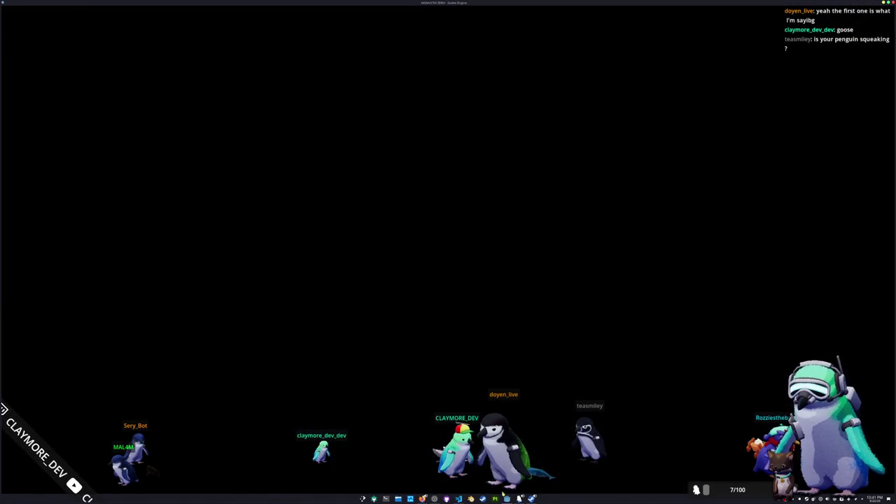
pyautogui.hotkey('alt', 'Tab')
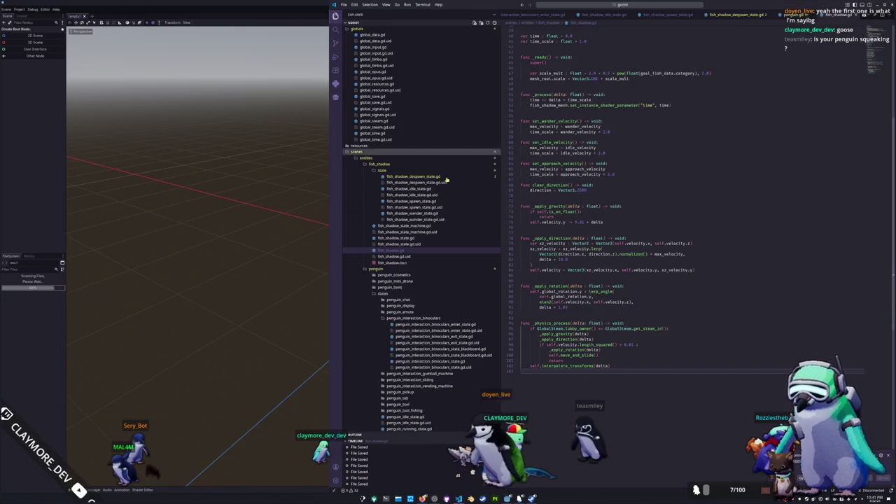
pyautogui.scroll(3, 421, 154)
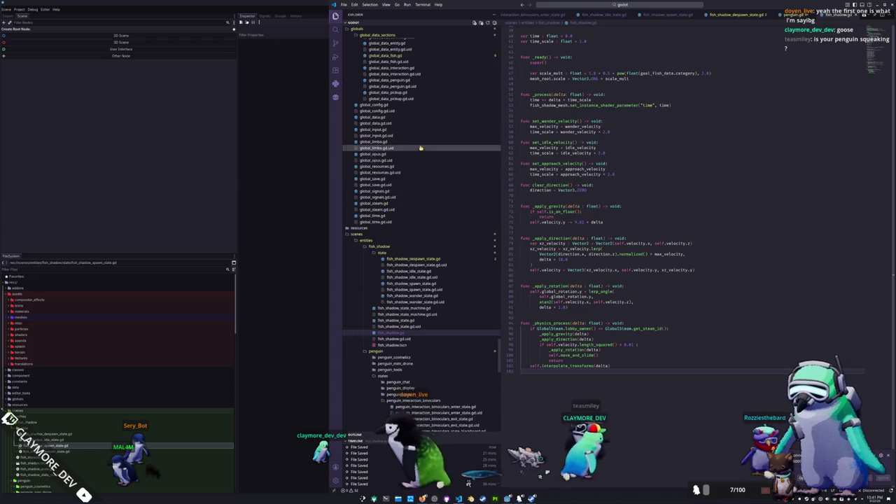
pyautogui.scroll(3, 421, 150)
pyautogui.click(393, 126)
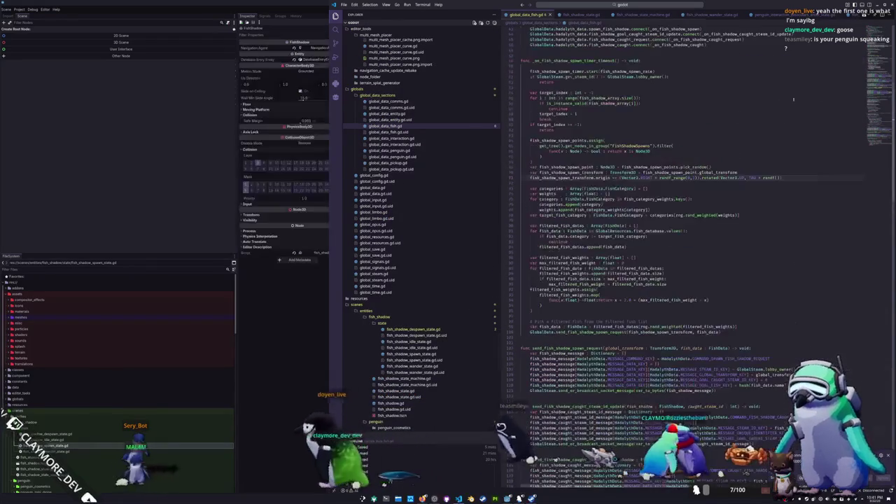
# Delete the blank lines in _compute_fish_category_weight and reload the VS Code window.
pyautogui.scroll(10, 545, 138)
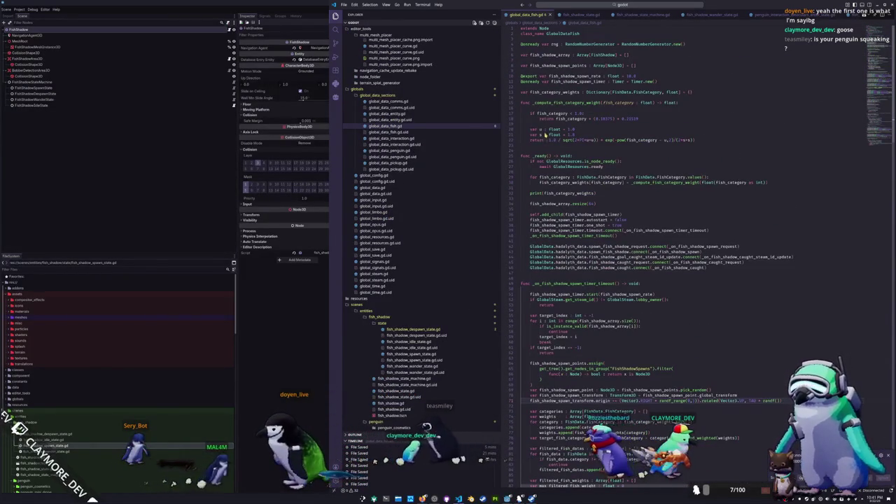
pyautogui.click(597, 109)
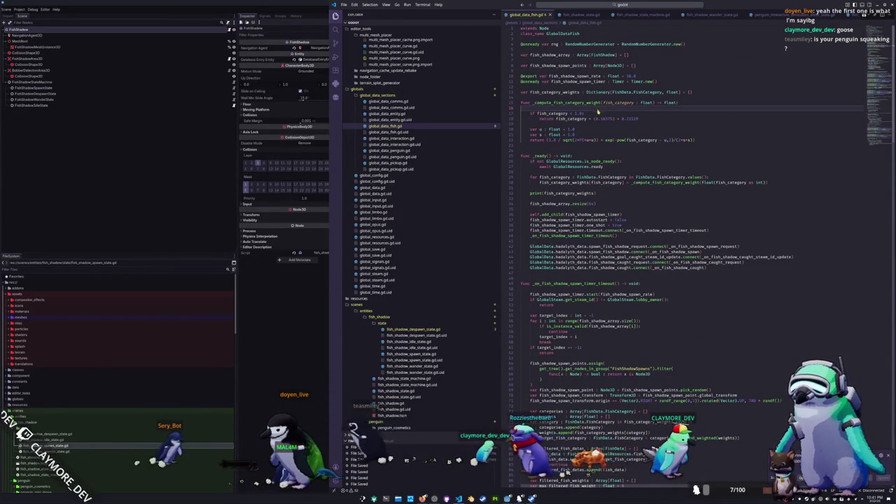
pyautogui.hotkey('ctrl', 'shift', 'k')
pyautogui.press('Down')
pyautogui.hotkey('ctrl', 'shift', 'k')
pyautogui.press('Down')
pyautogui.press('Down')
pyautogui.press('Down')
pyautogui.press('Down')
pyautogui.press('Down')
pyautogui.press('Down')
pyautogui.press('Down')
pyautogui.press('Down')
pyautogui.press('Down')
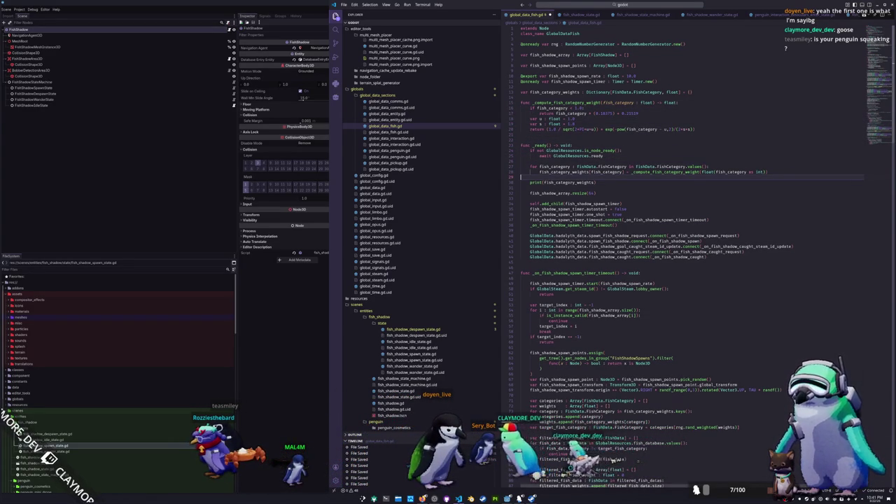
pyautogui.hotkey('ctrl', 'shift', 'p')
pyautogui.press('Down')
pyautogui.press('Return')
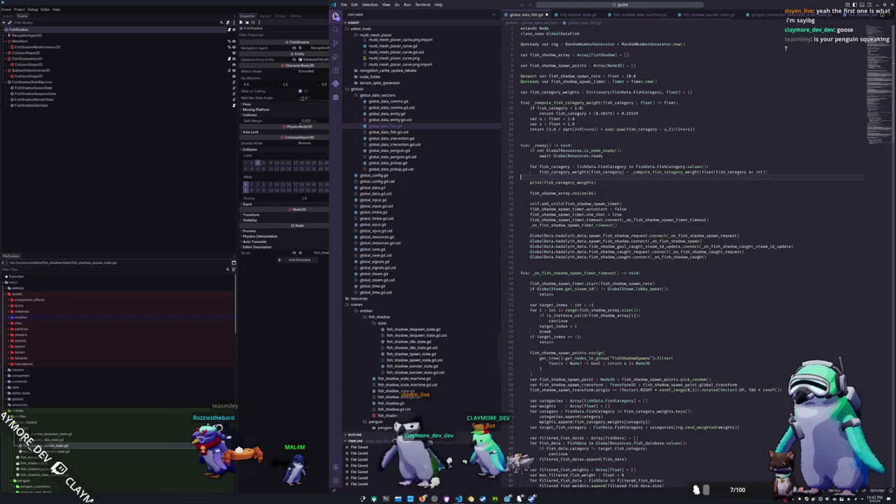
# Start a 'fish_category_weights = {' dictionary on a new line above print(fish_category_weights).
pyautogui.press('Return')
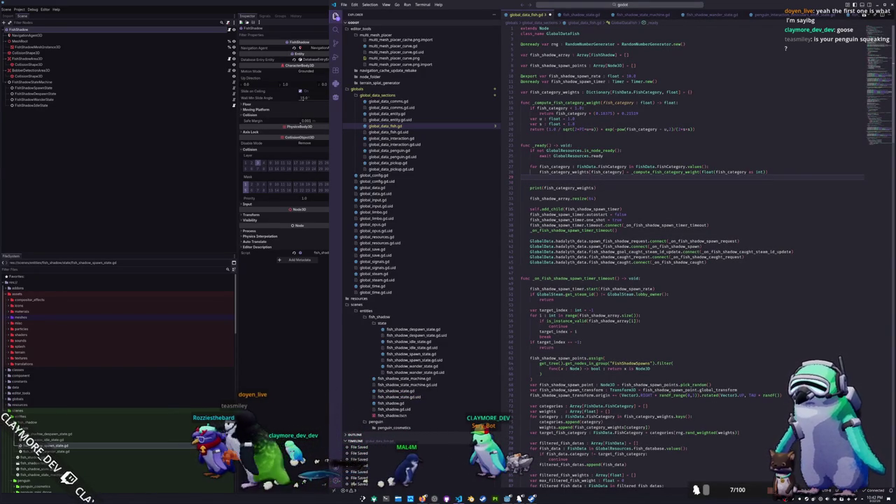
pyautogui.write('fish_category_weights')
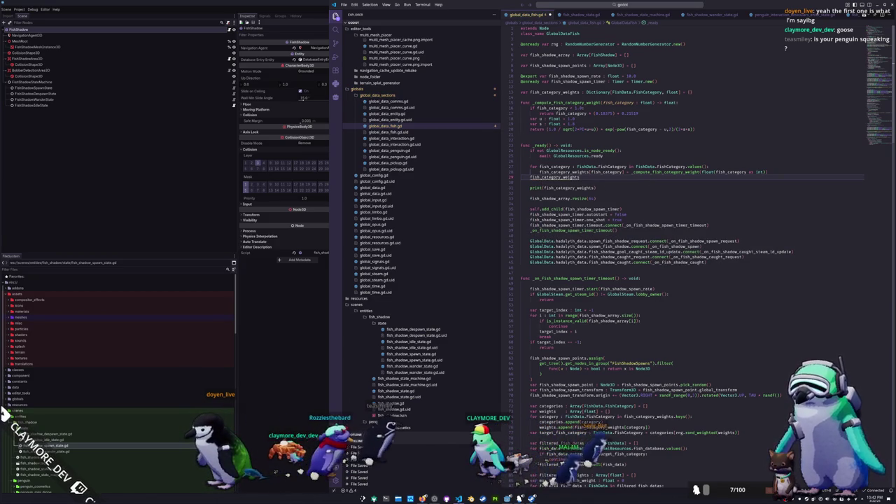
pyautogui.write('[')
pyautogui.press('BackSpace')
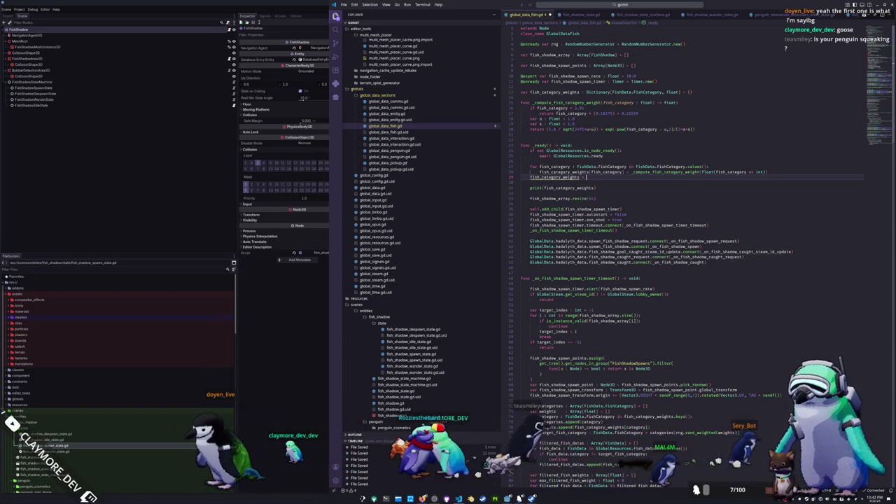
pyautogui.press('Return')
# Add the entry FishData.FishCategory.SMALLEST : 1e0 and duplicate it onto five more lines.
pyautogui.write('FishData.FishCategory')
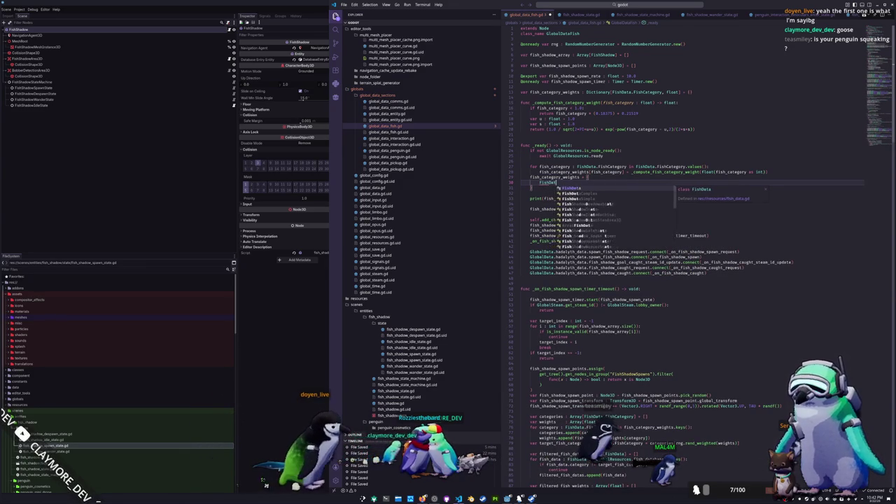
pyautogui.write('.')
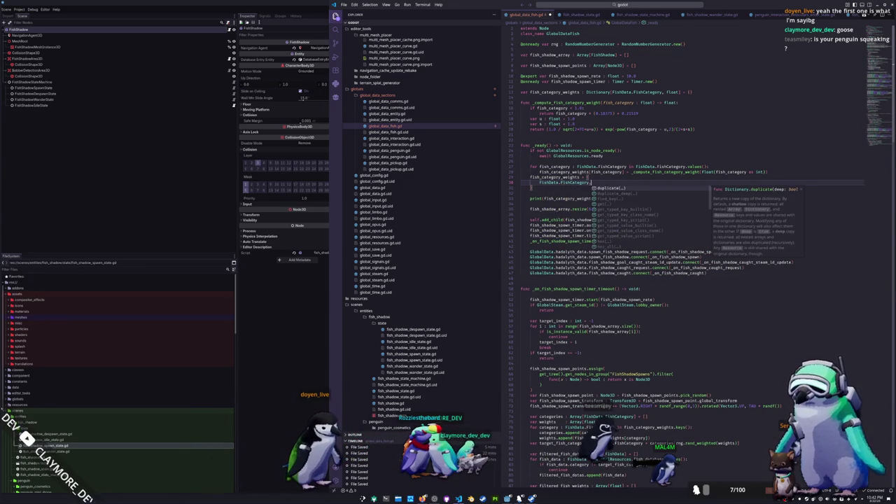
pyautogui.write('SM')
pyautogui.press('Return')
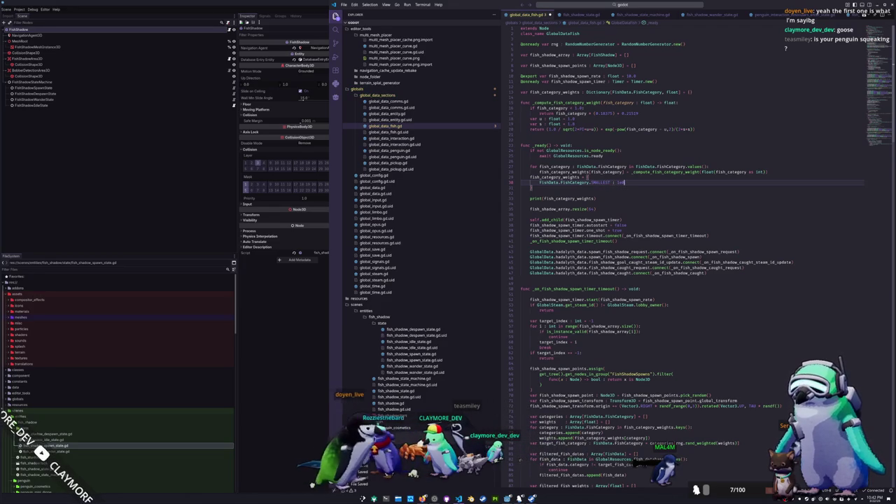
pyautogui.press('Return')
pyautogui.press('Up')
pyautogui.hotkey('ctrl', 'c')
pyautogui.press('Down')
pyautogui.hotkey('ctrl', 'v')
pyautogui.hotkey('ctrl', 'v')
pyautogui.hotkey('ctrl', 'v')
pyautogui.hotkey('ctrl', 'v')
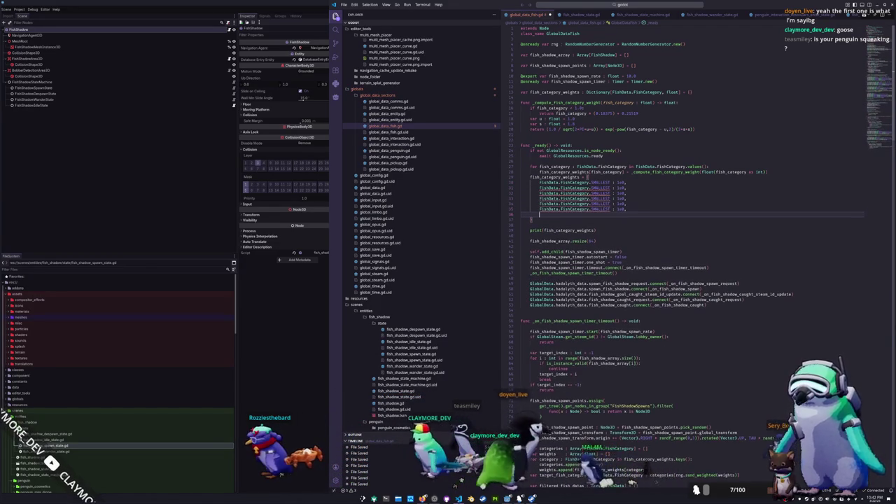
pyautogui.press('BackSpace')
pyautogui.press('BackSpace')
# Rename the second and third entries' categories to SMALL and MEDIUM.
pyautogui.press('Up')
pyautogui.press('Up')
pyautogui.press('Up')
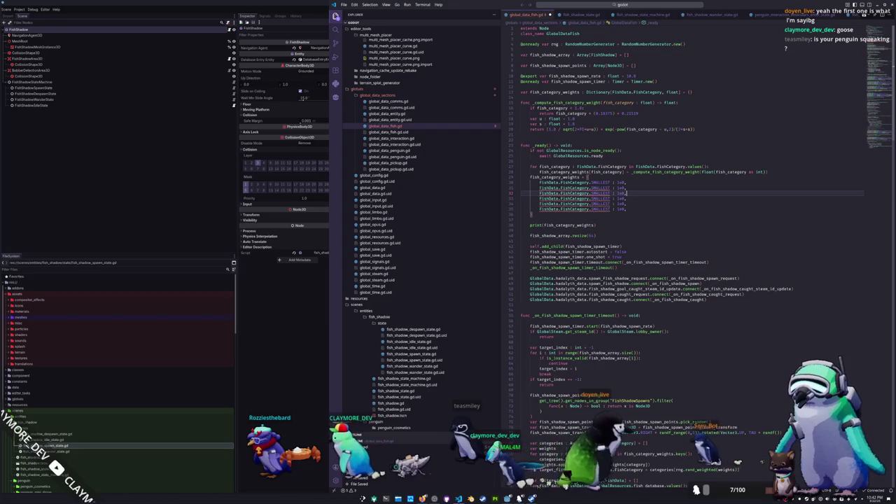
pyautogui.write('SMALL')
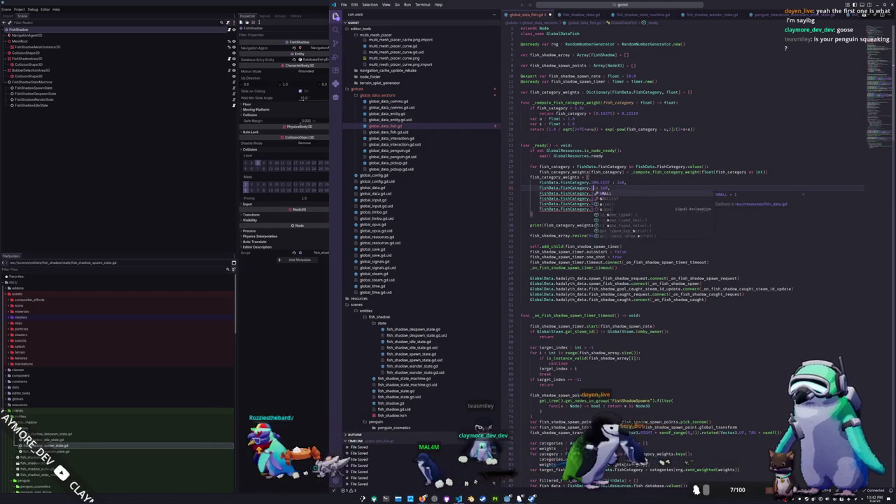
pyautogui.press('Escape')
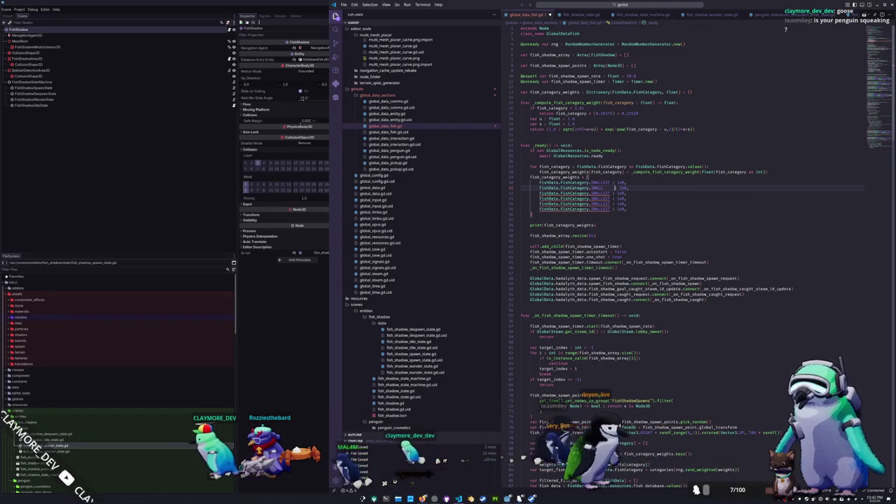
pyautogui.press('Down')
pyautogui.hotkey('ctrl', 'shift', 'l')
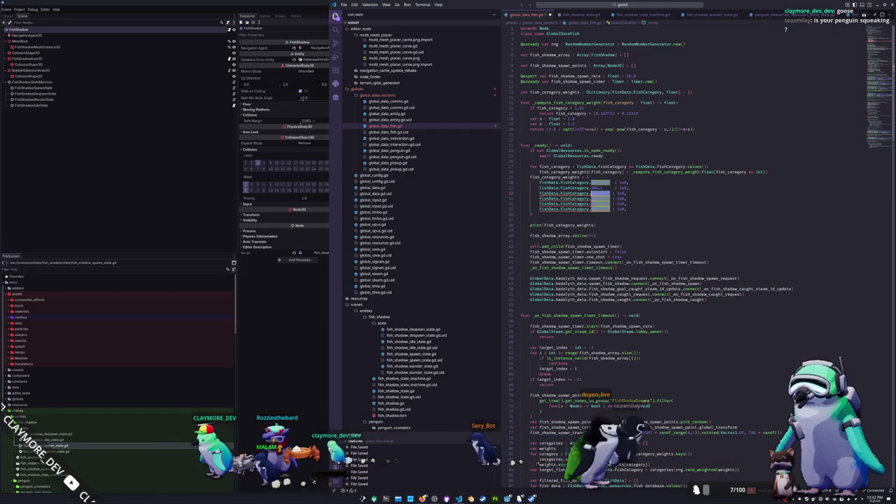
pyautogui.press('Escape')
pyautogui.write('MEDIUM')
# Rename the last three entries' categories to LARGE, LARGER and LARGEST.
pyautogui.press('Down')
pyautogui.hotkey('ctrl', 'd')
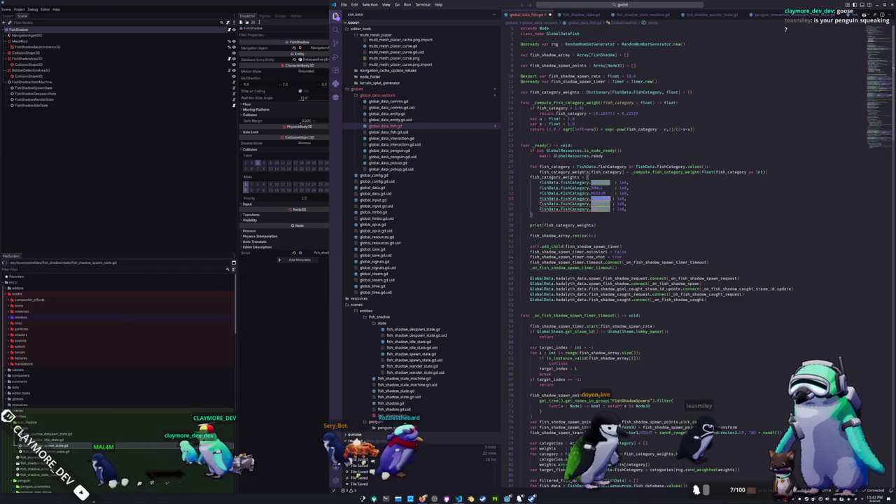
pyautogui.write('LARGE')
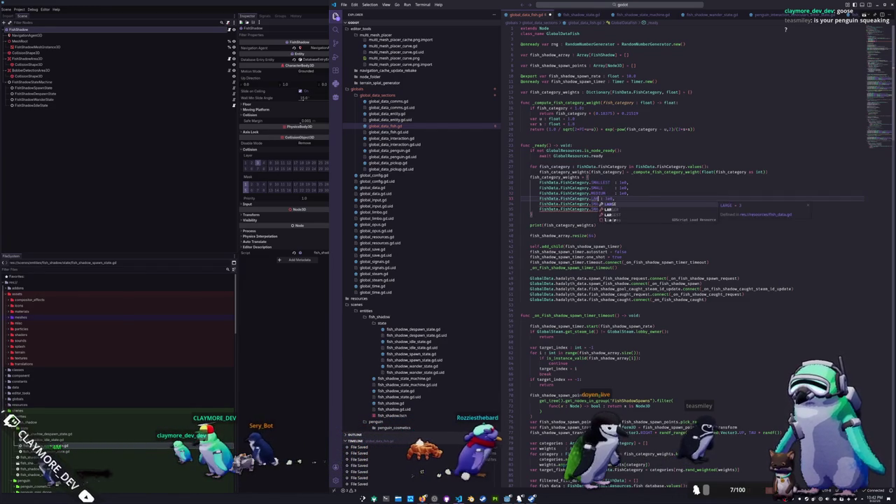
pyautogui.press('Down')
pyautogui.hotkey('ctrl', 'd')
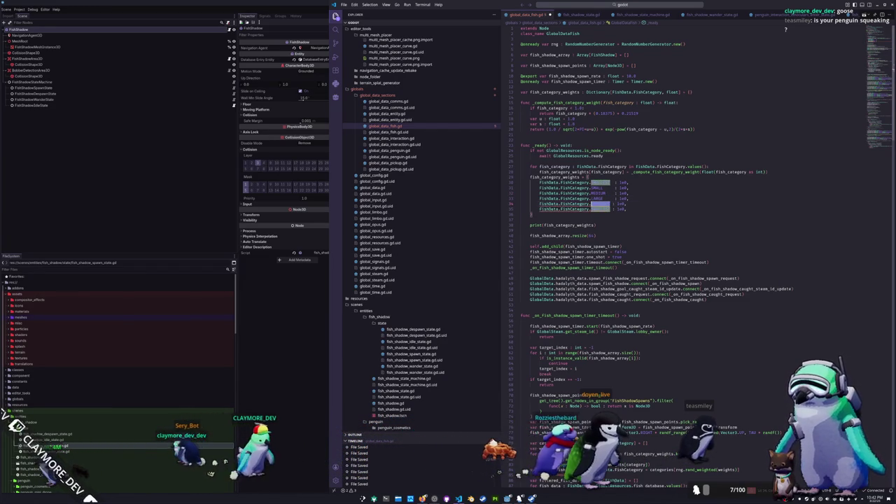
pyautogui.write('LARG')
pyautogui.press('Escape')
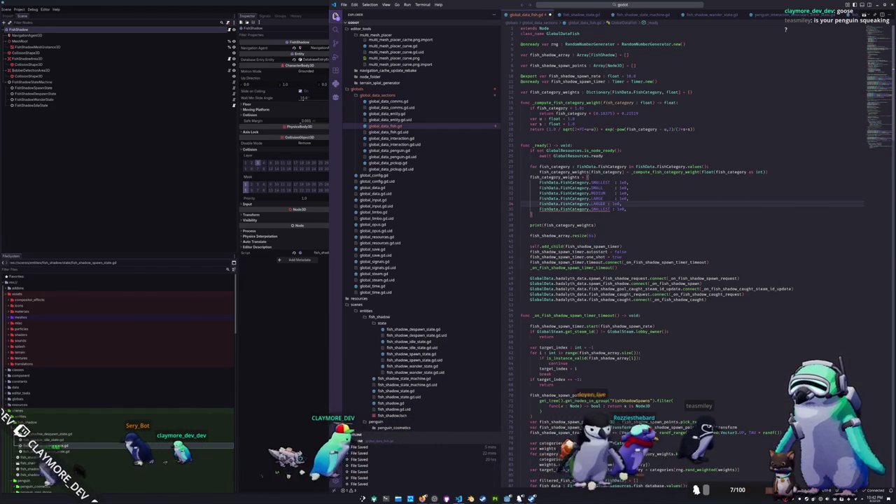
pyautogui.press('Down')
pyautogui.hotkey('ctrl', 'd')
pyautogui.write('L')
pyautogui.write('T')
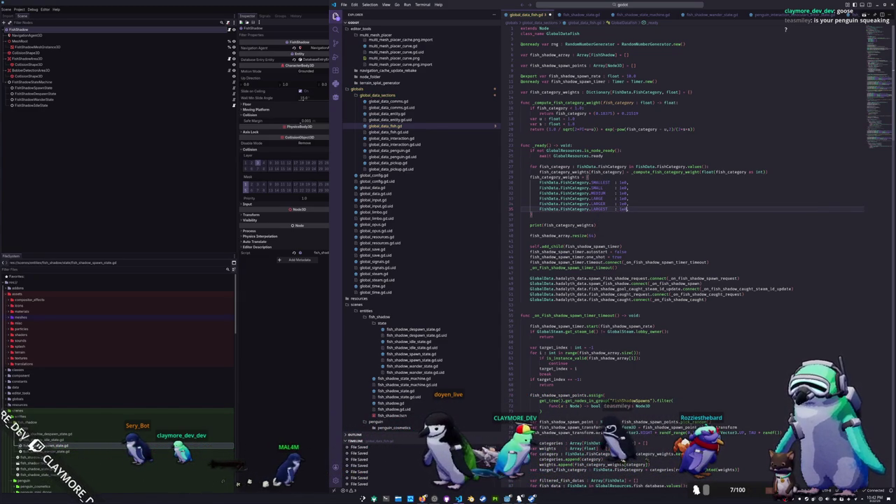
# Change the LARGEST, LARGER and LARGE weight exponents to -1, -2 and -1.
pyautogui.press('BackSpace')
pyautogui.write('-1')
pyautogui.click(628, 203)
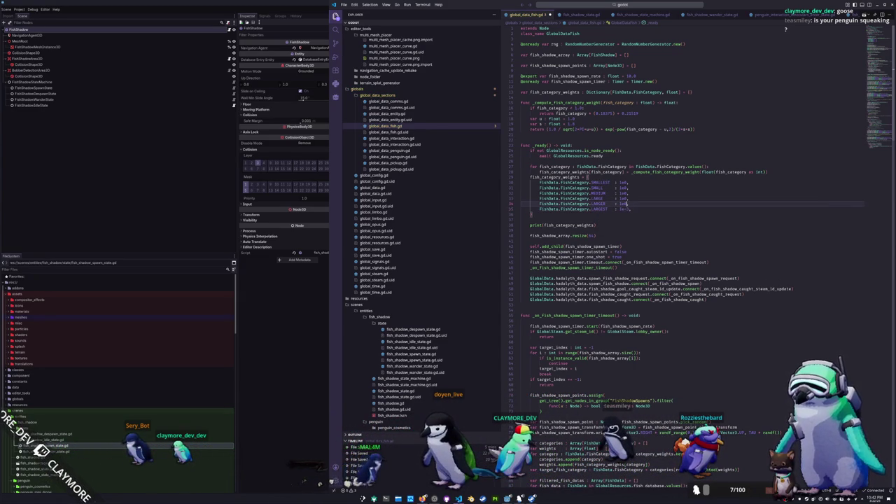
pyautogui.press('BackSpace')
pyautogui.write('-2')
pyautogui.click(628, 199)
pyautogui.press('BackSpace')
pyautogui.write('-1')
# Set the MEDIUM and SMALL weight exponents to -1 and adjust the SMALLEST weight.
pyautogui.click(627, 193)
pyautogui.press('BackSpace')
pyautogui.write('-1')
pyautogui.click(628, 188)
pyautogui.press('BackSpace')
pyautogui.write('-1')
pyautogui.click(628, 182)
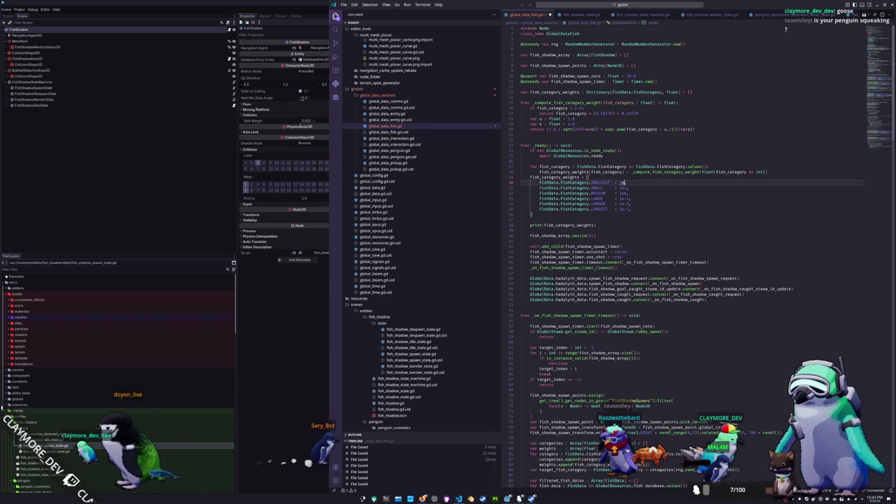
pyautogui.write('1')
pyautogui.press('Down')
pyautogui.press('Down')
pyautogui.press('Down')
pyautogui.press('Up')
pyautogui.press('Up')
pyautogui.press('Up')
pyautogui.press('Down')
pyautogui.press('Down')
pyautogui.press('Down')
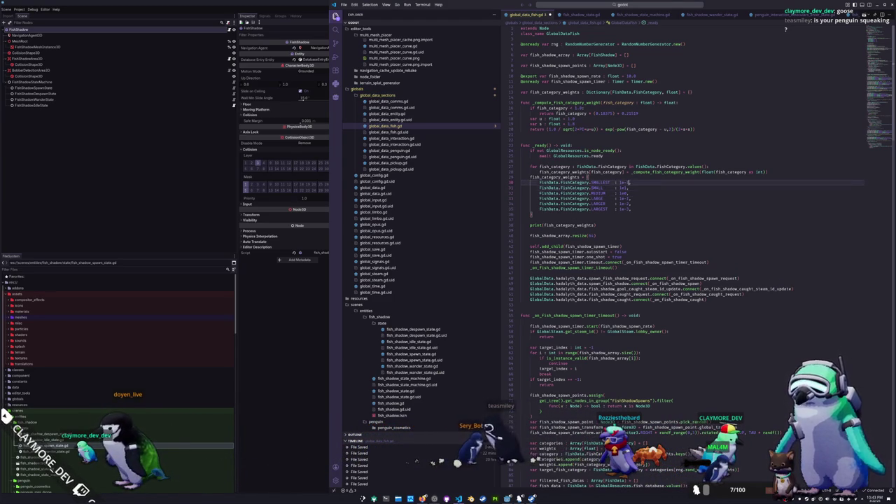
# Save global_data_fish.gd and delete the loop that called _compute_fish_category_weight.
pyautogui.hotkey('ctrl', 's')
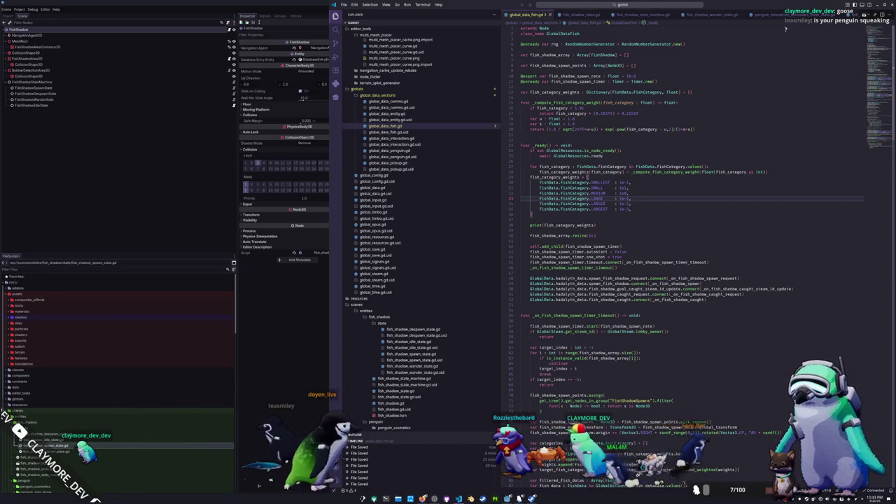
pyautogui.doubleClick(665, 171)
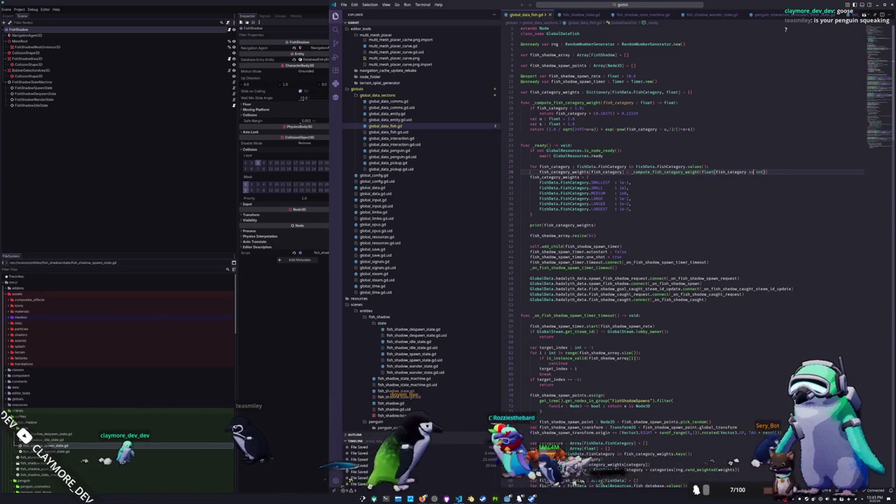
pyautogui.hotkey('shift', 'Up')
pyautogui.hotkey('shift', 'Up')
pyautogui.press('BackSpace')
pyautogui.press('Up')
pyautogui.press('Up')
pyautogui.press('Up')
pyautogui.hotkey('shift', 'Up')
pyautogui.hotkey('shift', 'Up')
pyautogui.hotkey('shift', 'Up')
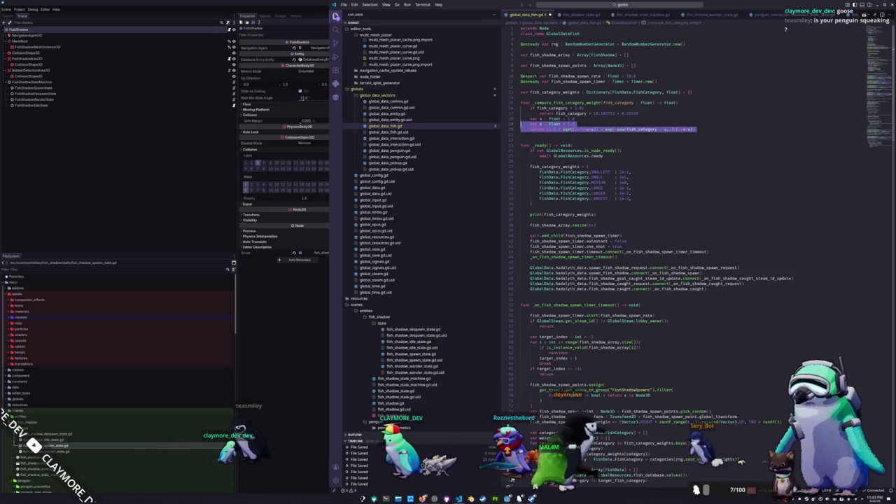
# Delete the entire _compute_fish_category_weight function.
pyautogui.hotkey('shift', 'Up')
pyautogui.hotkey('shift', 'Up')
pyautogui.hotkey('shift', 'Up')
pyautogui.press('BackSpace')
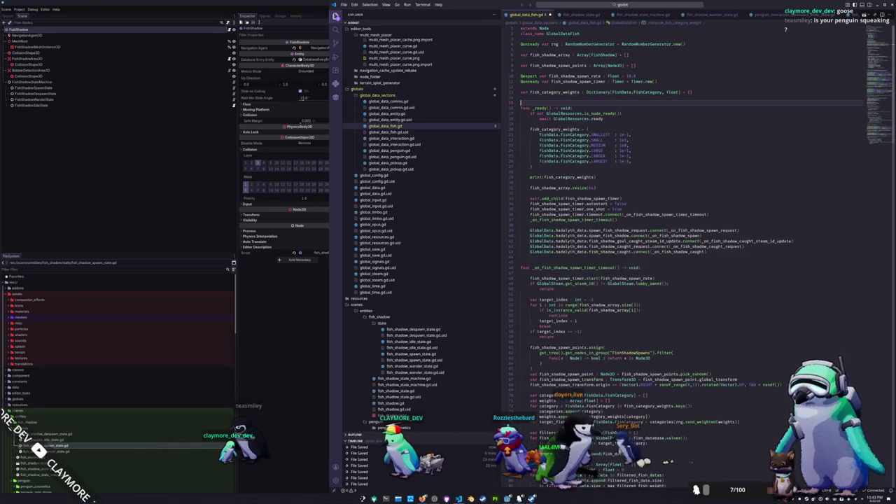
pyautogui.click(522, 118)
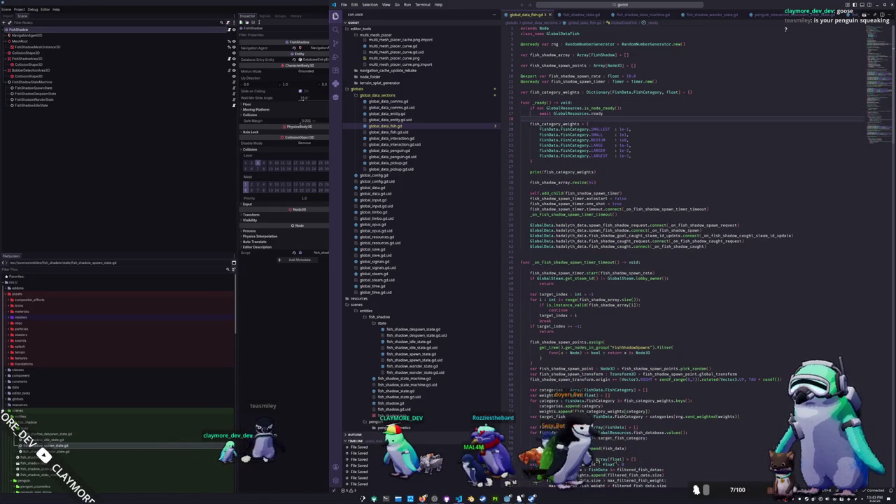
# Run the project from the Godot editor with F5.
pyautogui.hotkey('alt', 'Tab')
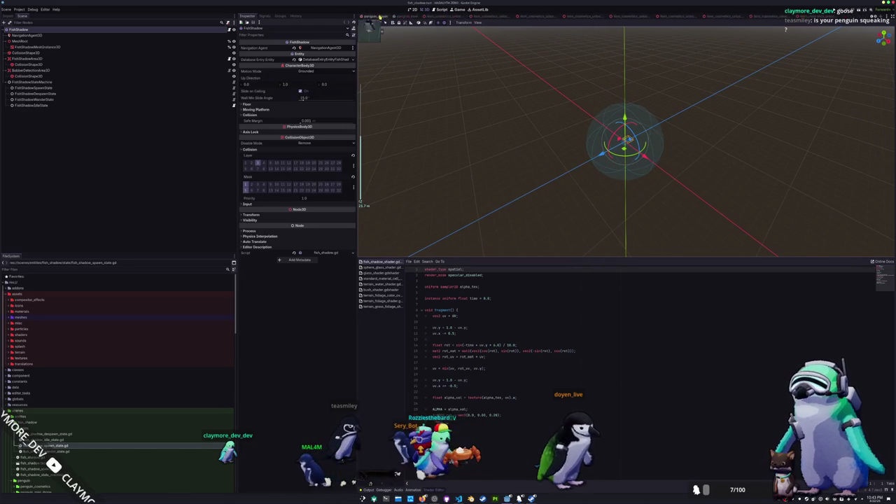
pyautogui.hotkey('alt', 'Tab')
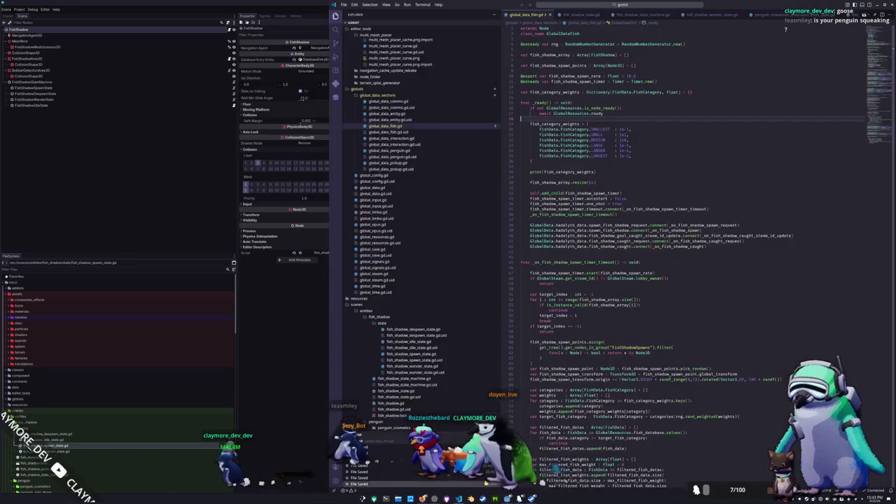
pyautogui.scroll(-2, 590, 99)
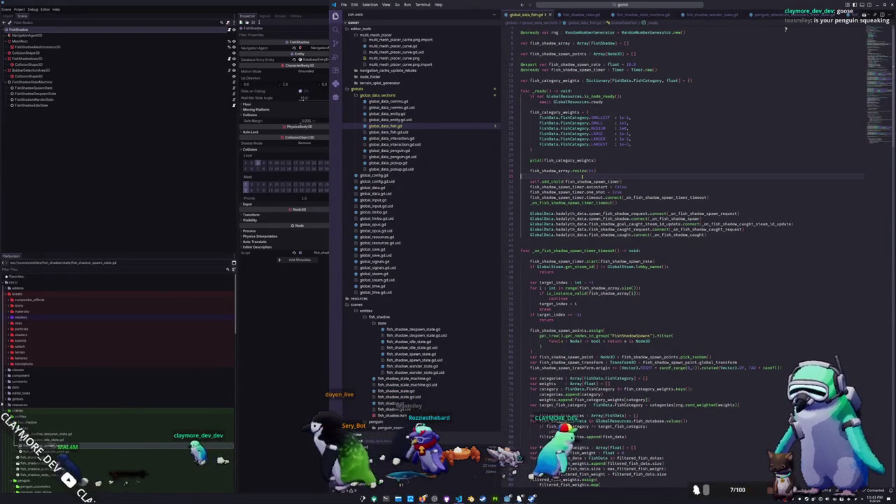
pyautogui.click(273, 382)
pyautogui.press('F5')
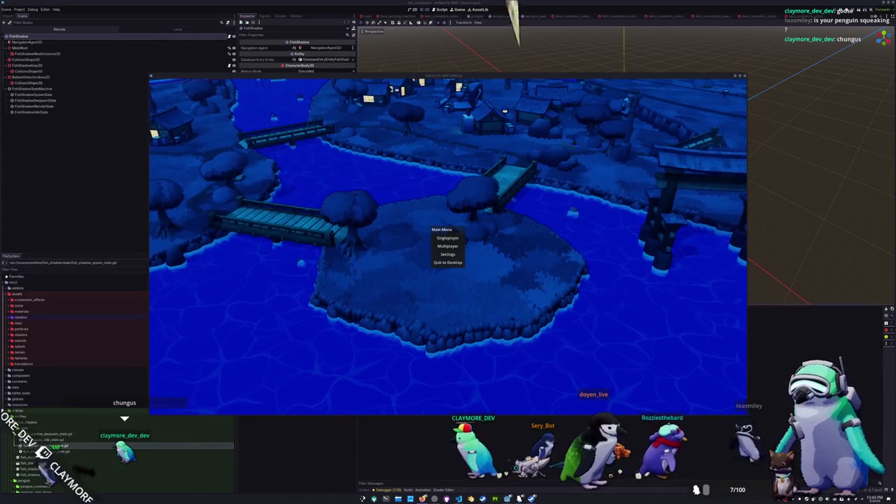
# Start a Singleplayer game, explore the night island, then return to the code editor.
pyautogui.click(448, 246)
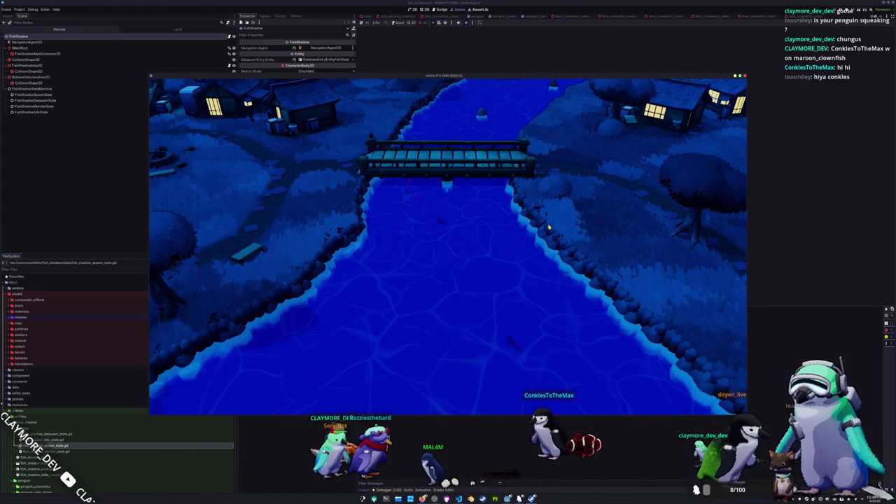
pyautogui.hotkey('alt', 'Tab')
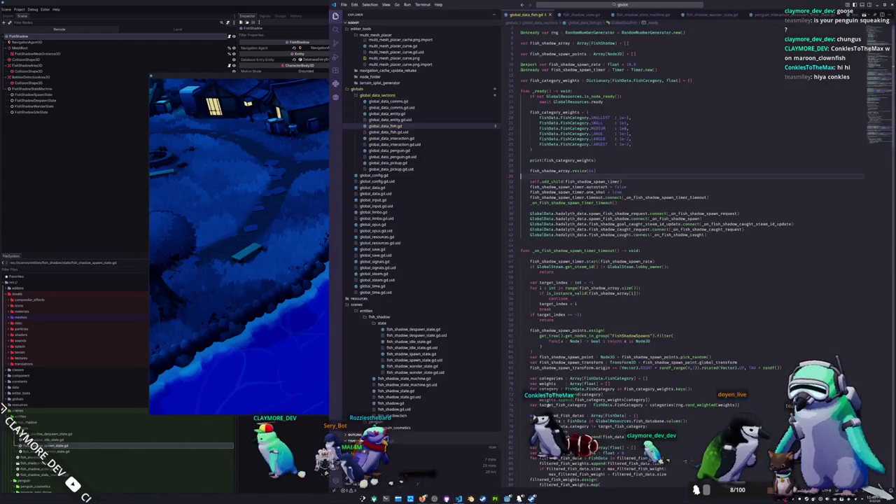
# Open the spawn and wander state scripts, delete the blank line after return, then open fish_shadow_idle_state.gd.
pyautogui.click(541, 165)
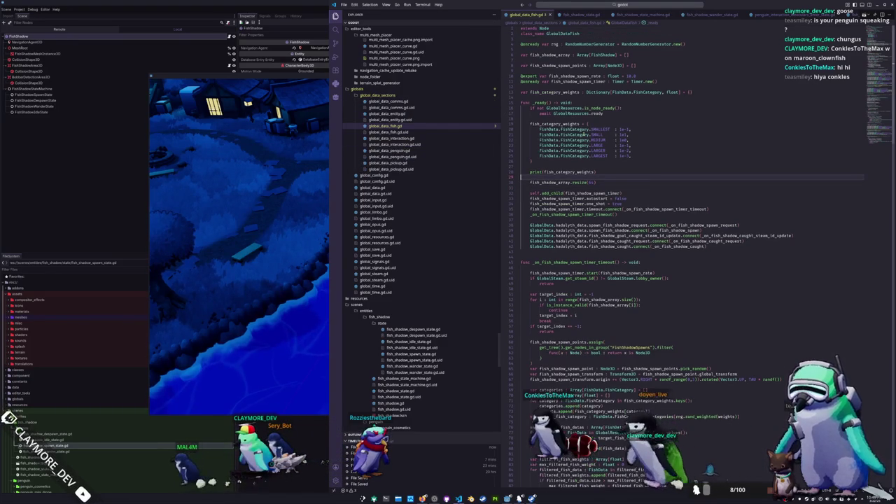
pyautogui.scroll(-5, 413, 160)
pyautogui.scroll(-4, 412, 160)
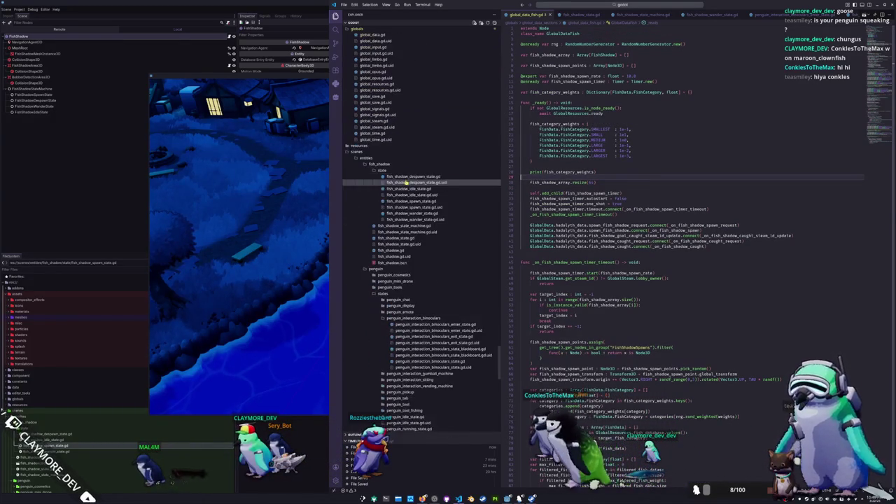
pyautogui.click(430, 201)
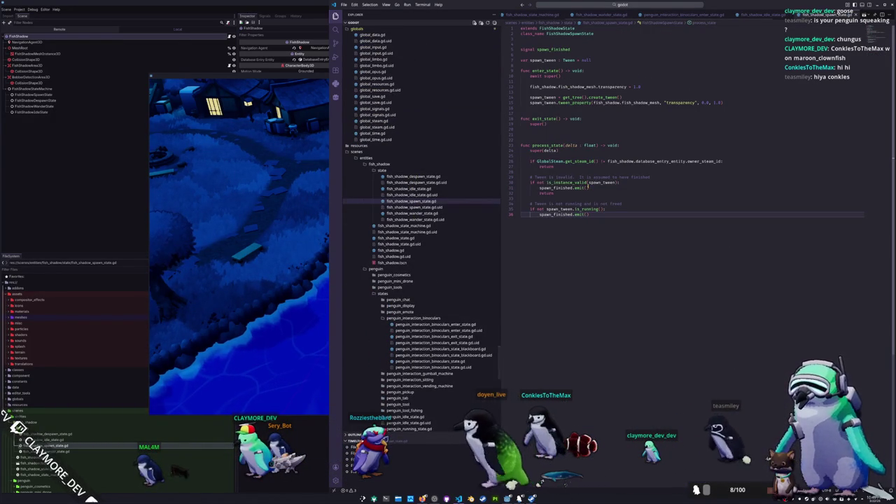
pyautogui.click(399, 213)
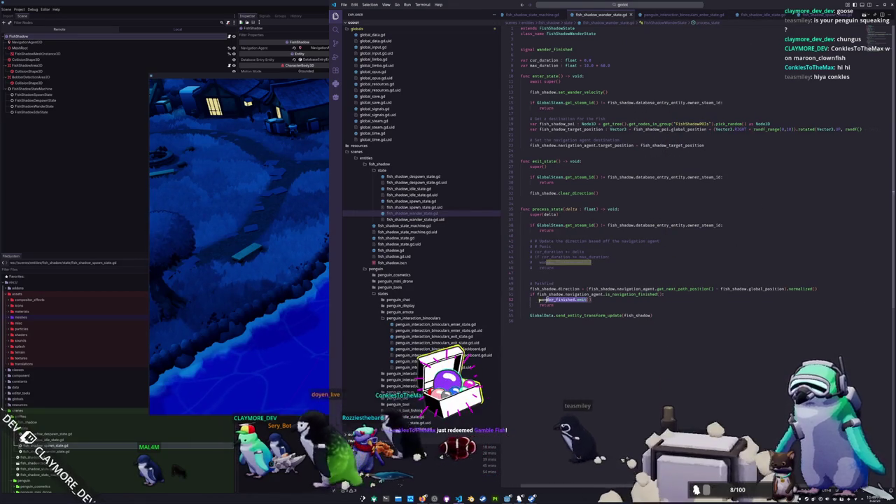
pyautogui.click(537, 309)
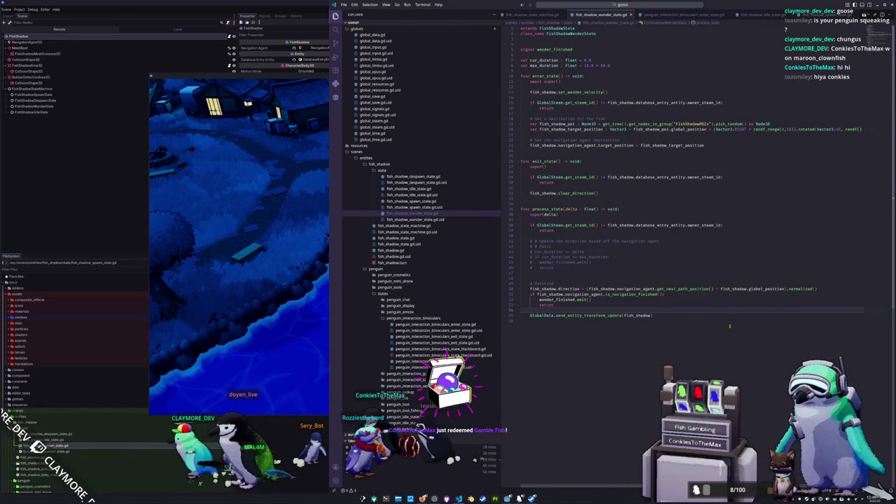
pyautogui.hotkey('ctrl', 'shift', 'k')
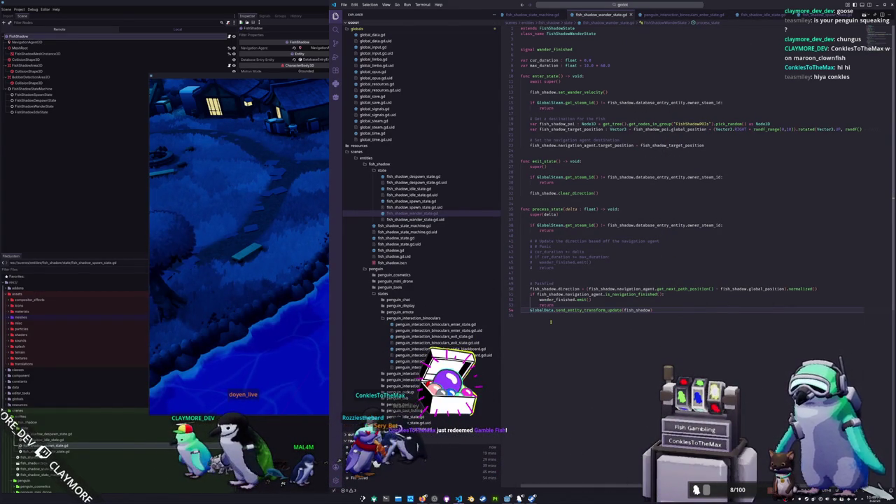
pyautogui.click(410, 189)
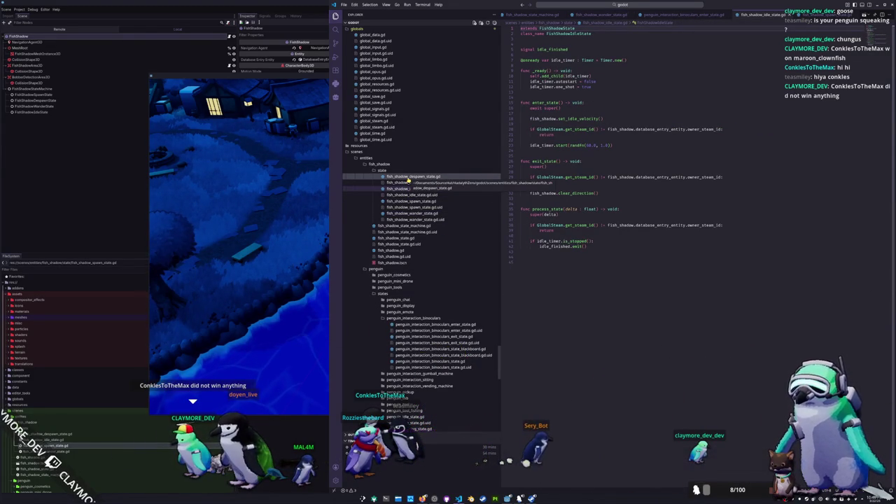
# Open fish_shadow_state_machine.gd and highlight the idle_finished and spawn_finished signal connections.
pyautogui.click(570, 250)
pyautogui.click(399, 250)
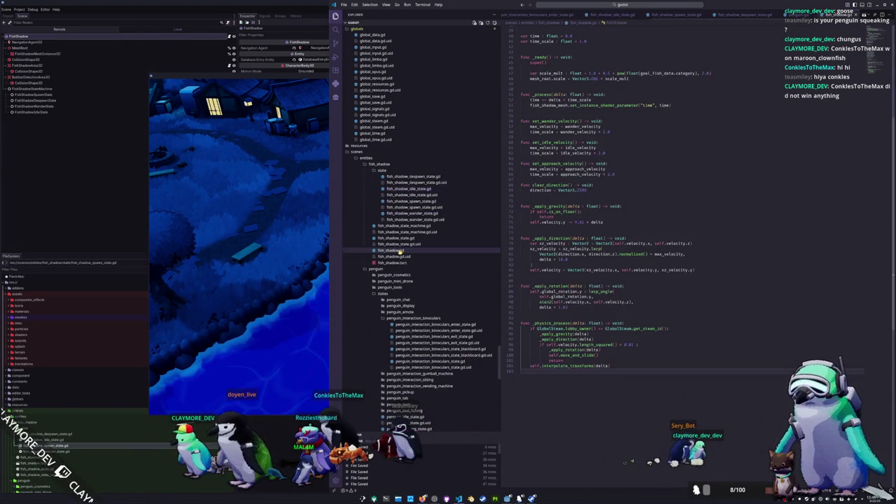
pyautogui.scroll(5, 530, 279)
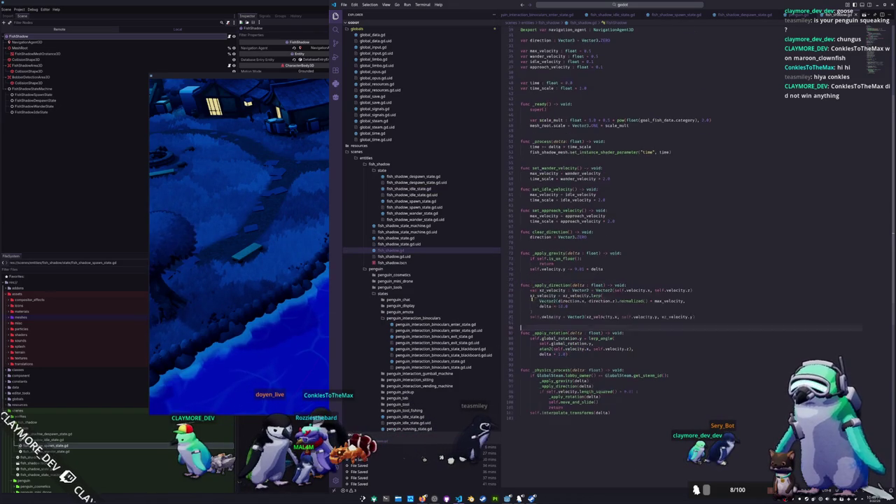
pyautogui.click(413, 226)
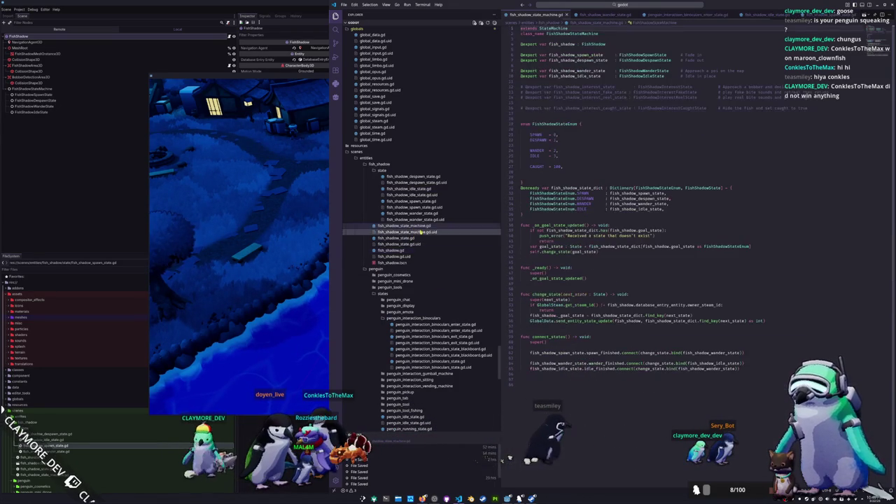
pyautogui.click(579, 334)
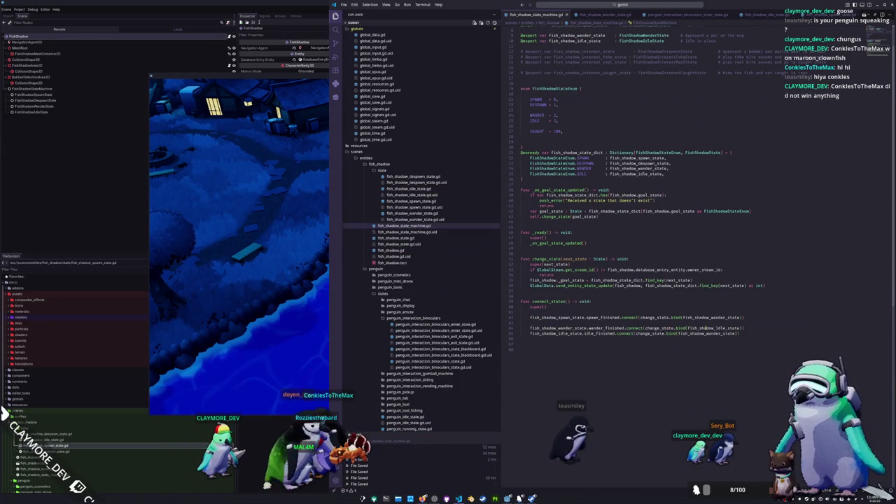
pyautogui.doubleClick(710, 327)
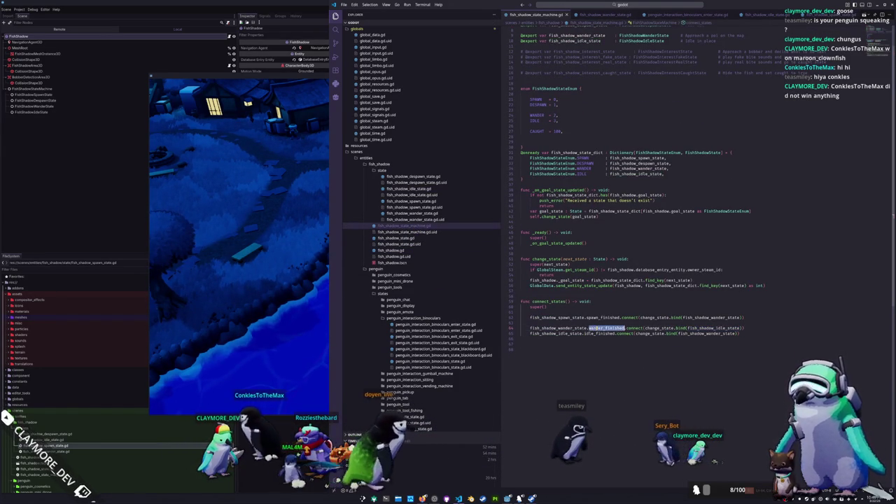
pyautogui.doubleClick(600, 333)
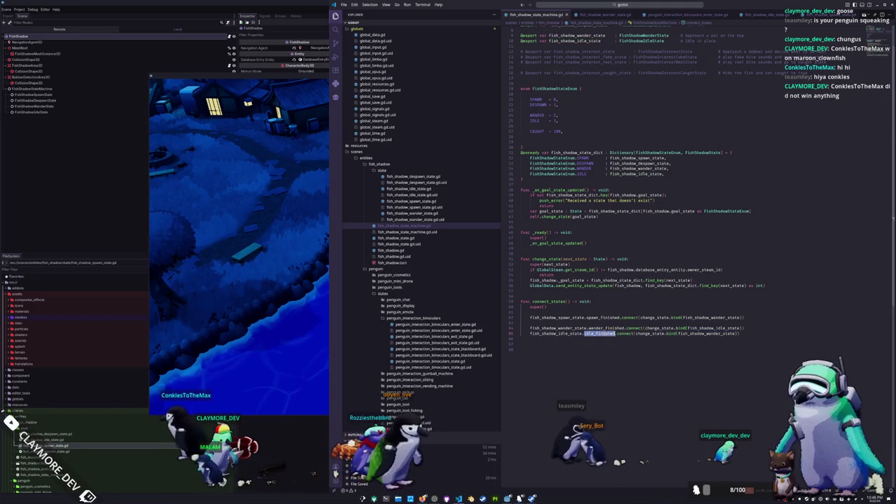
pyautogui.doubleClick(603, 317)
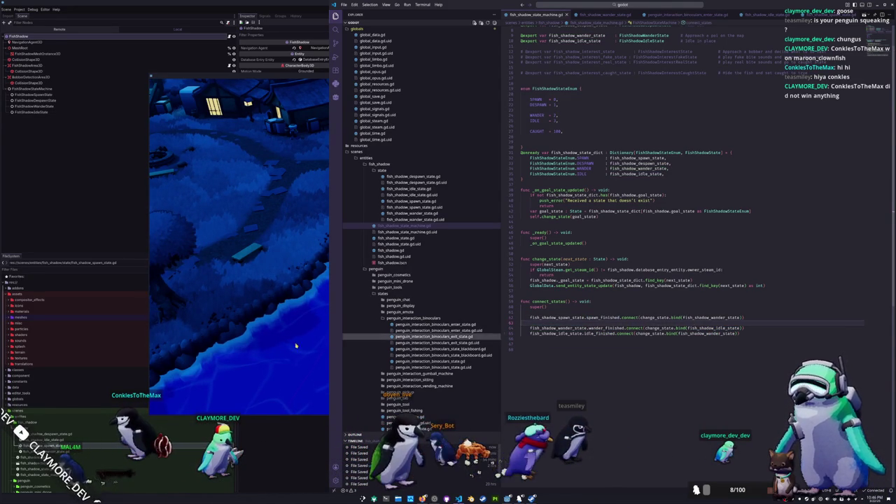
pyautogui.hotkey('alt', 'Tab')
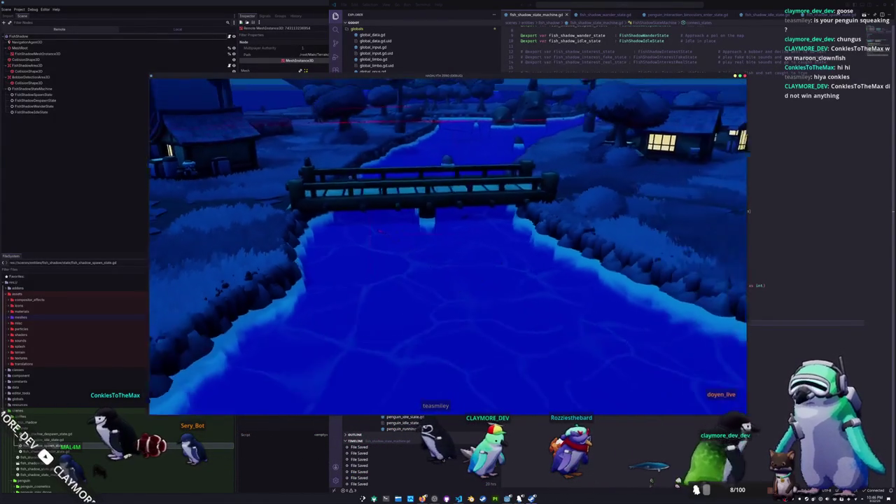
# Review the direction calculation in fish_shadow_wander_state.gd, then find the _apply_direction call in fish_shadow.gd.
pyautogui.hotkey('alt', 'Tab')
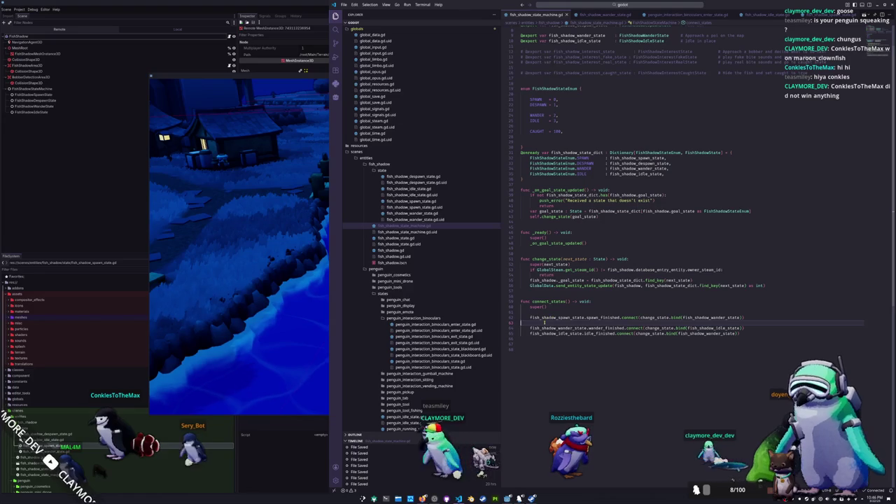
pyautogui.click(416, 213)
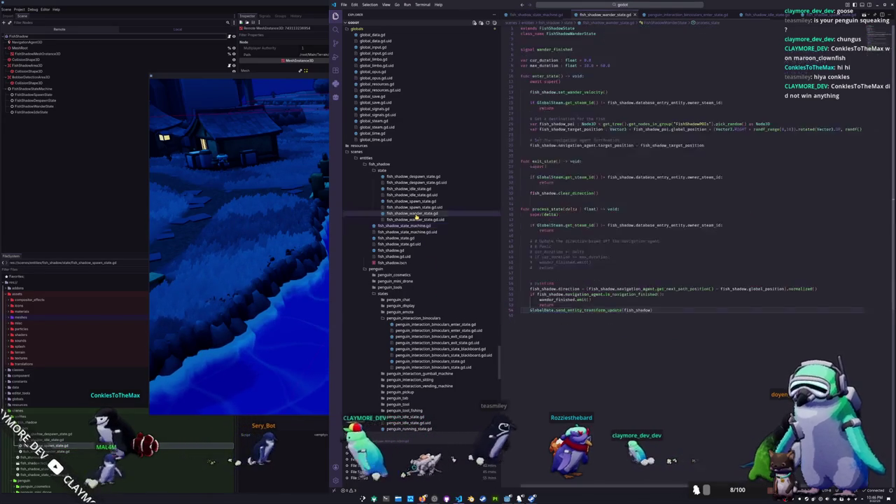
pyautogui.click(532, 288)
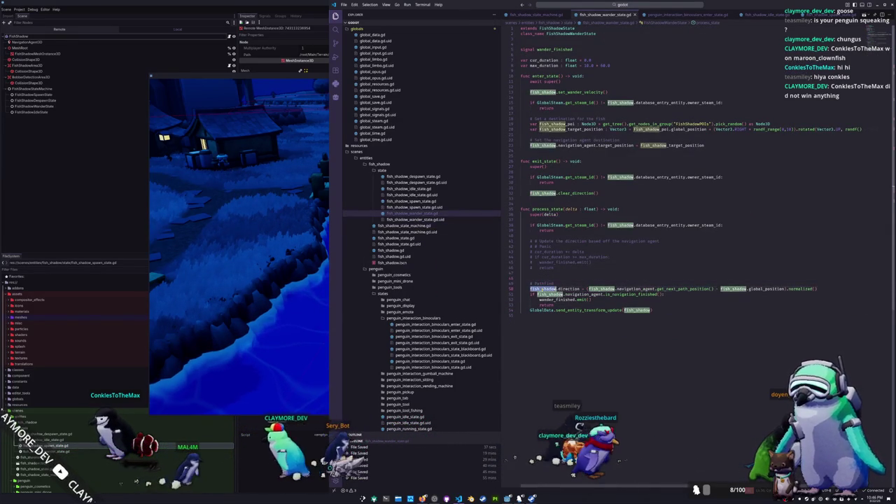
pyautogui.tripleClick(583, 289)
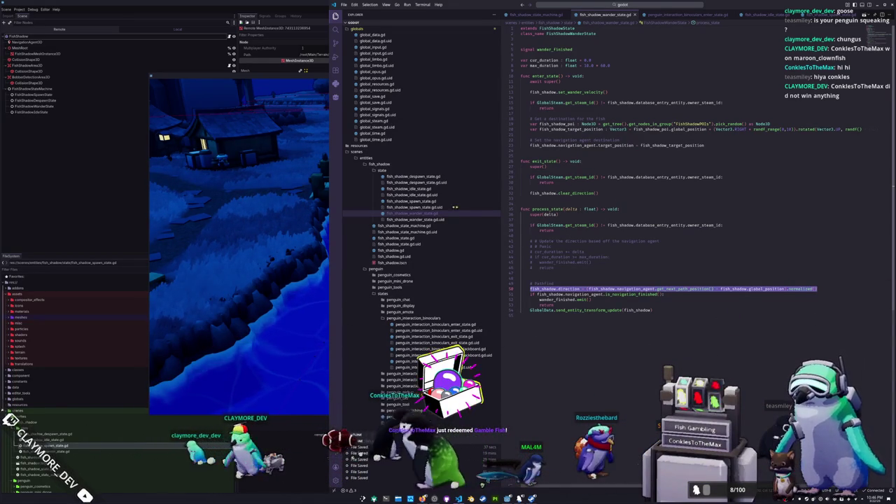
pyautogui.click(390, 251)
pyautogui.scroll(-5, 575, 336)
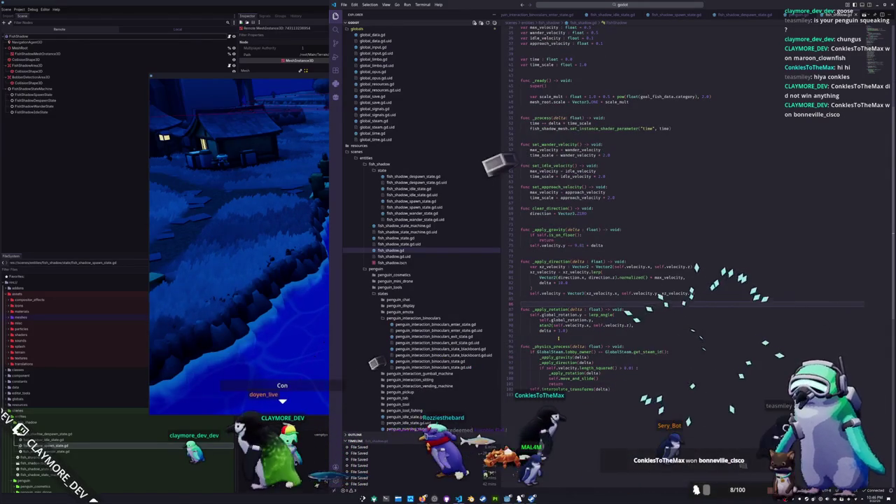
pyautogui.click(557, 363)
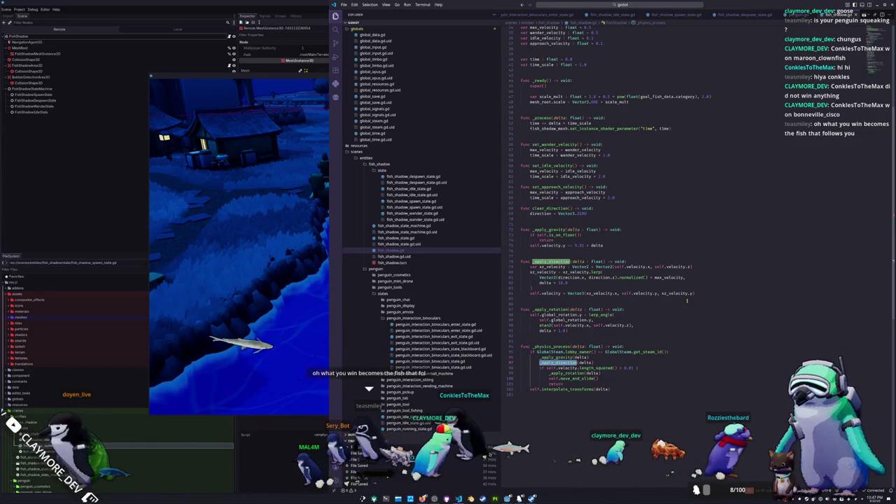
# Edit line 95 to compare GlobalSteam.get_steam_id() with database_entry_entity.owner_steam_id, then switch to the game.
pyautogui.scroll(1, 688, 301)
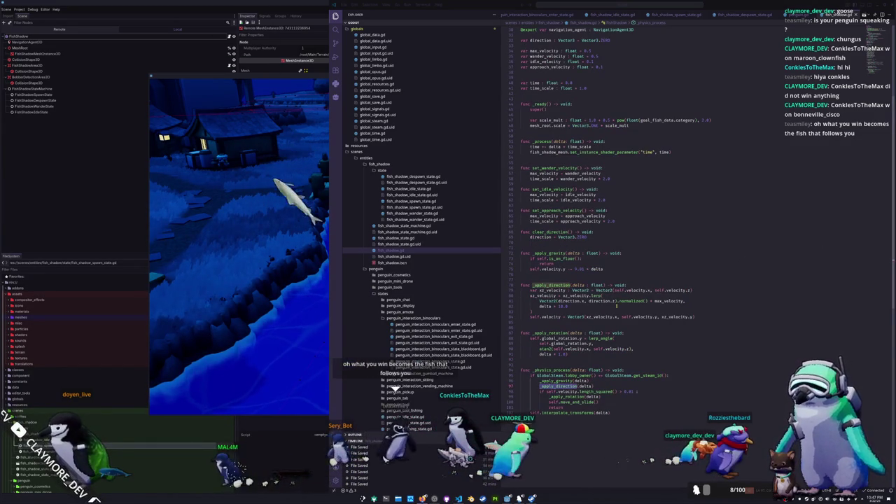
pyautogui.click(607, 375)
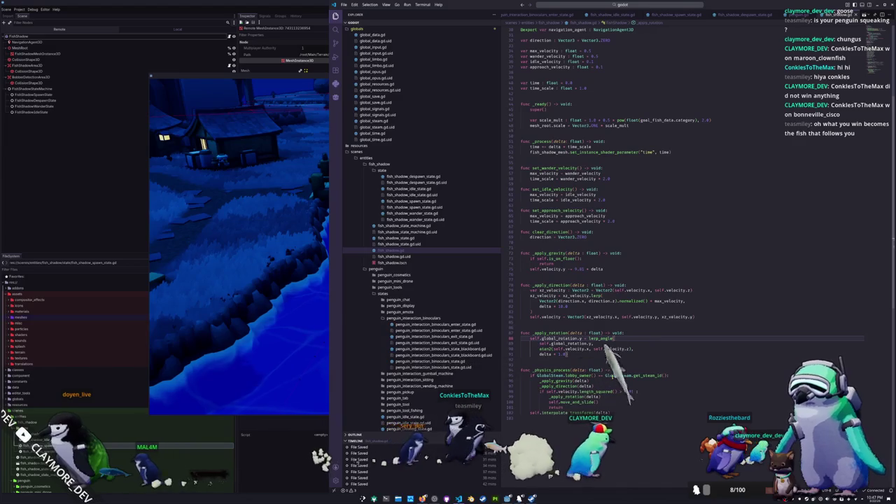
pyautogui.click(600, 375)
pyautogui.write('== database_entry.entity.owner_steam_id')
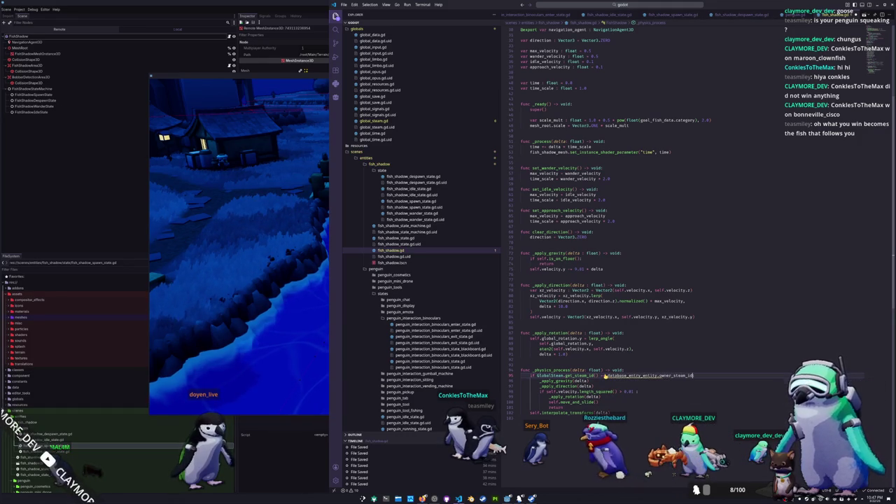
pyautogui.click(278, 316)
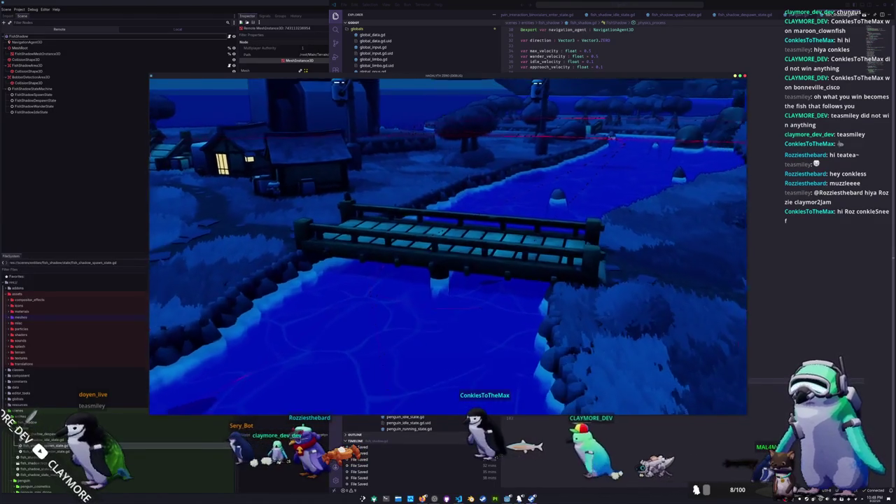
# Add a blank line after the return in fish_shadow.gd, check the game, then return to the script.
pyautogui.click(558, 421)
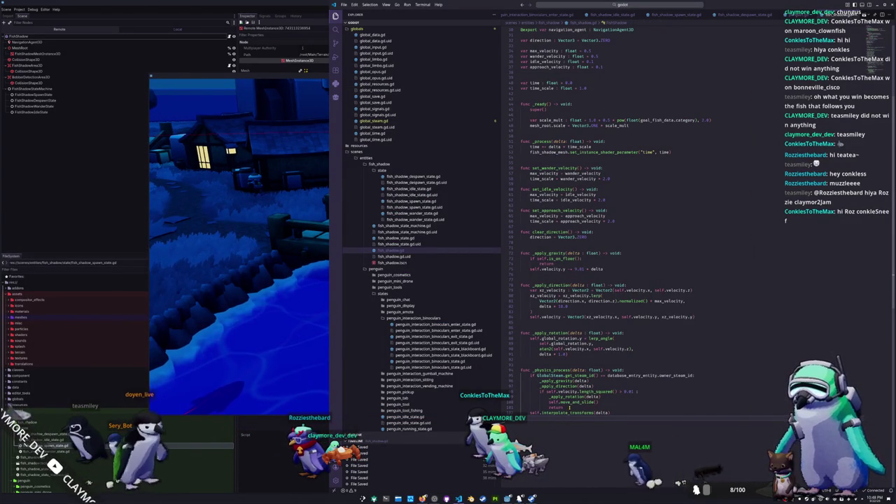
pyautogui.press('Return')
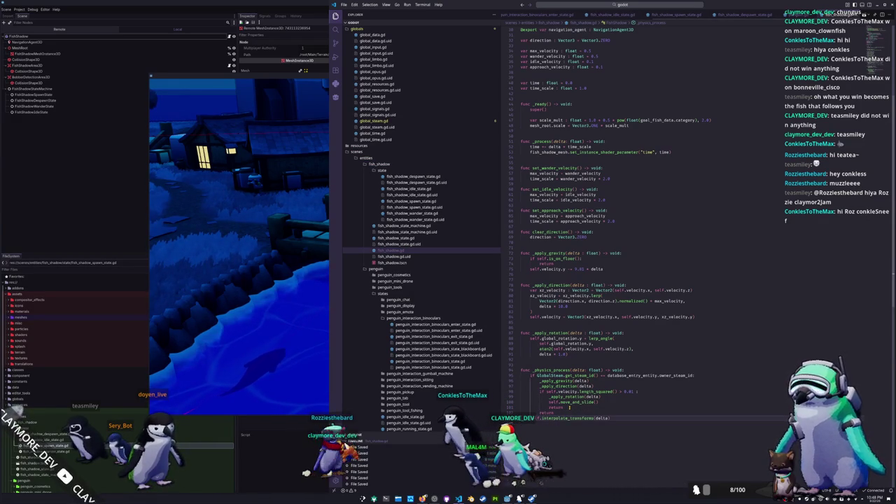
pyautogui.hotkey('alt', 'Tab')
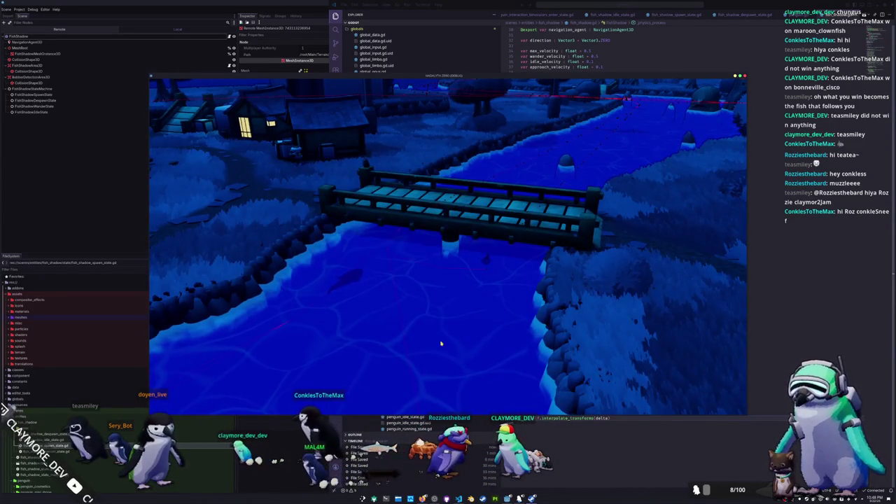
pyautogui.click(541, 434)
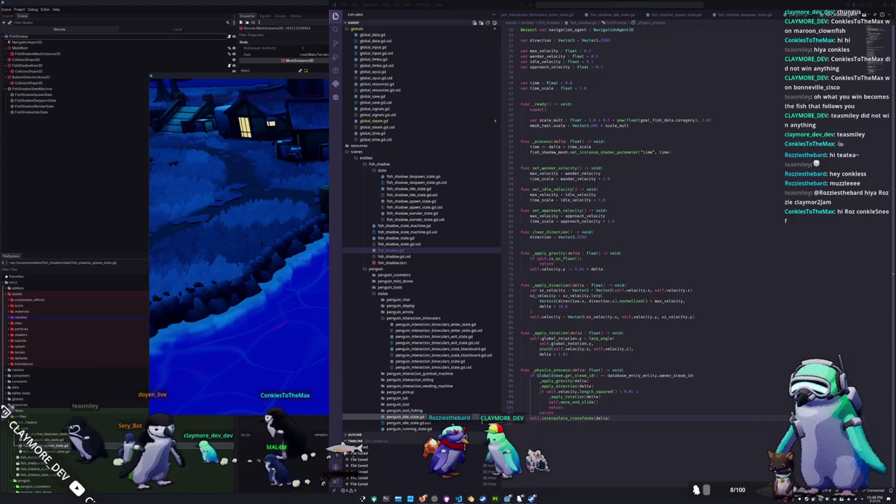
# Open penguin.gd and indent the return on line 187 one level deeper.
pyautogui.click(423, 295)
pyautogui.scroll(-5, 422, 295)
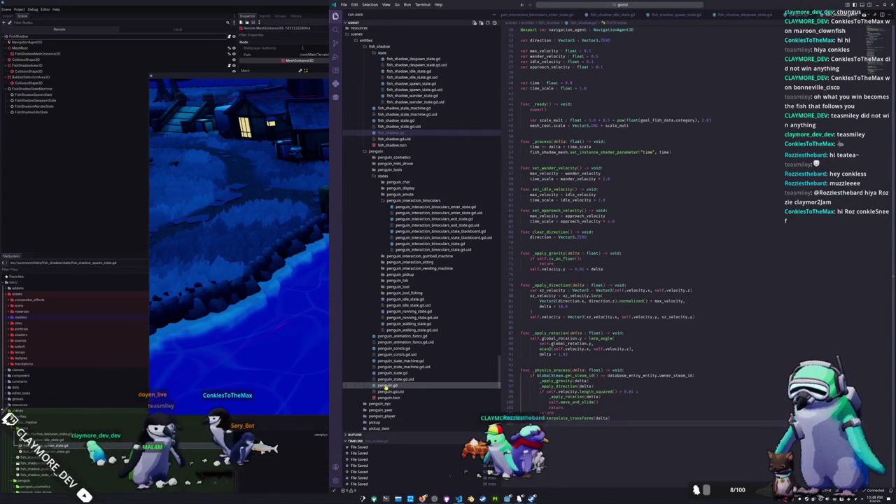
pyautogui.click(389, 385)
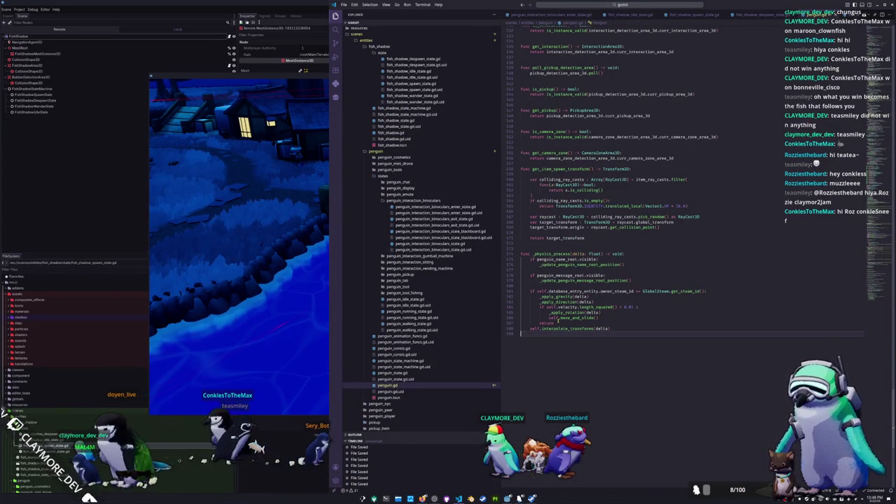
pyautogui.moveTo(554, 323); pyautogui.dragTo(530, 322)
pyautogui.press('Tab')
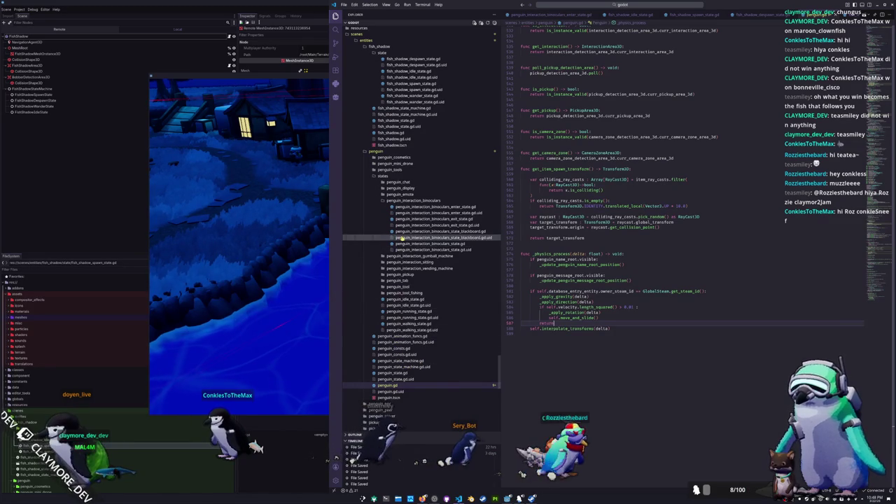
# Select the _physics_process return line in fish_shadow.gd and test it in the running game.
pyautogui.click(392, 132)
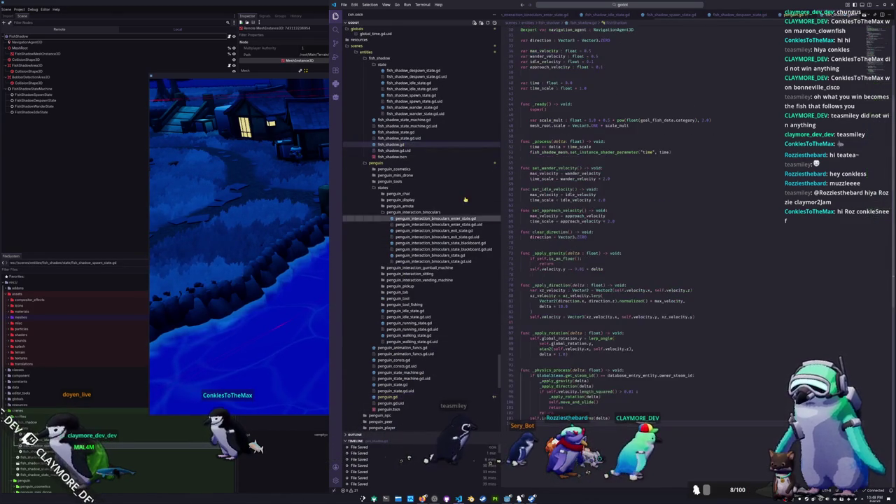
pyautogui.moveTo(565, 364); pyautogui.dragTo(521, 361)
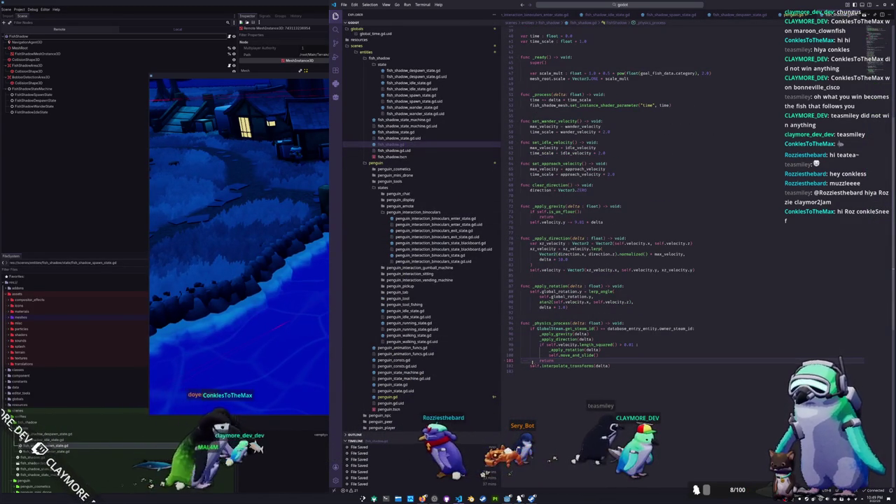
pyautogui.click(296, 364)
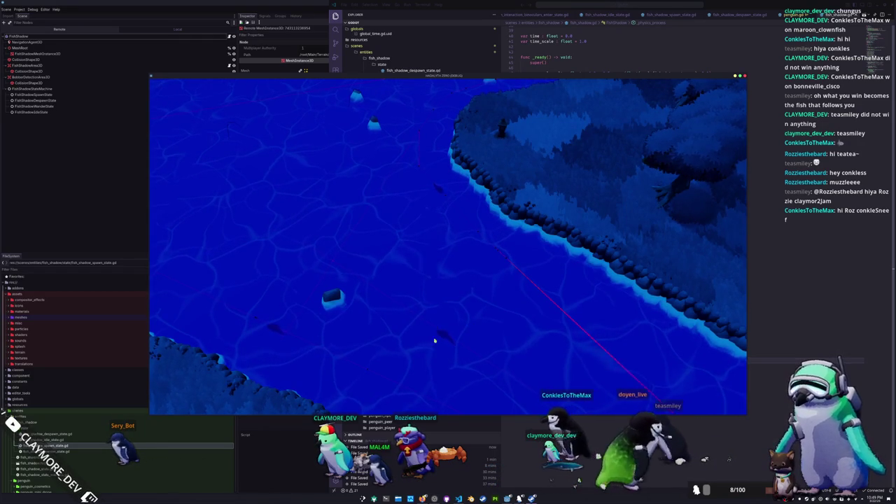
pyautogui.hotkey('alt', 'Tab')
# Multi-select the 2.0 wander, idle and approach time-scale multipliers, then stop the game with F8.
pyautogui.doubleClick(604, 131)
pyautogui.hotkey('ctrl', 'd')
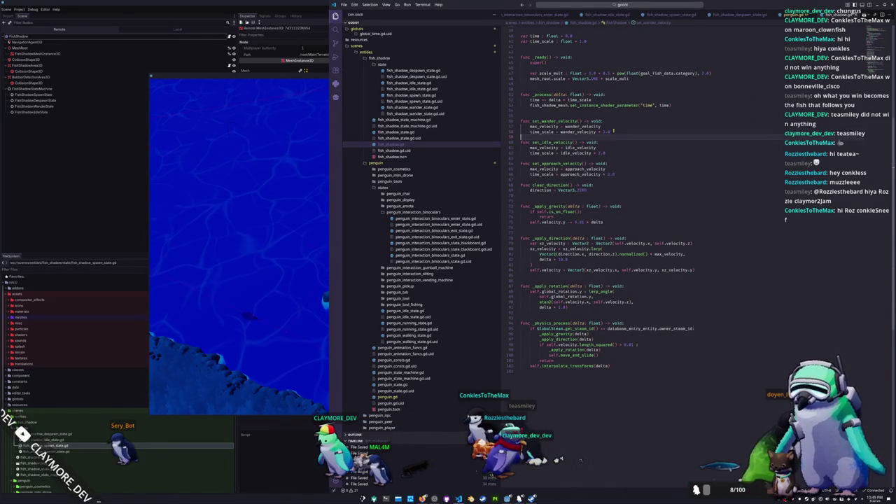
pyautogui.hotkey('ctrl', 'd')
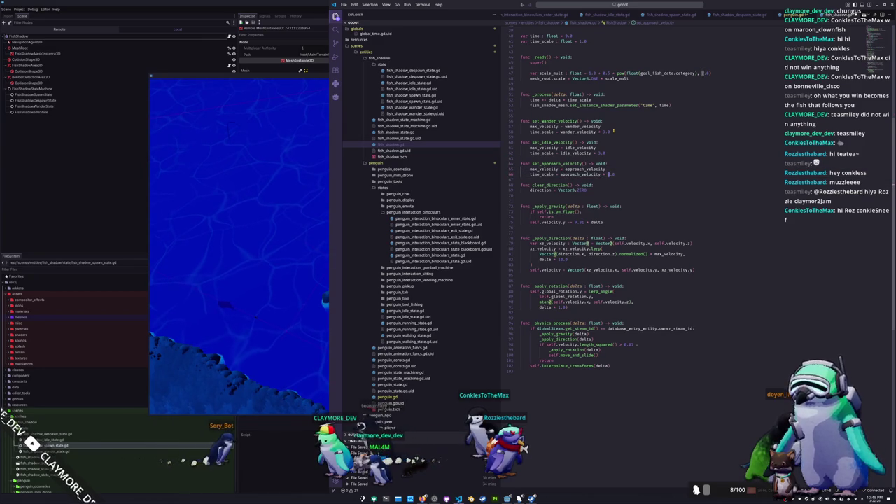
pyautogui.hotkey('alt', 'Tab')
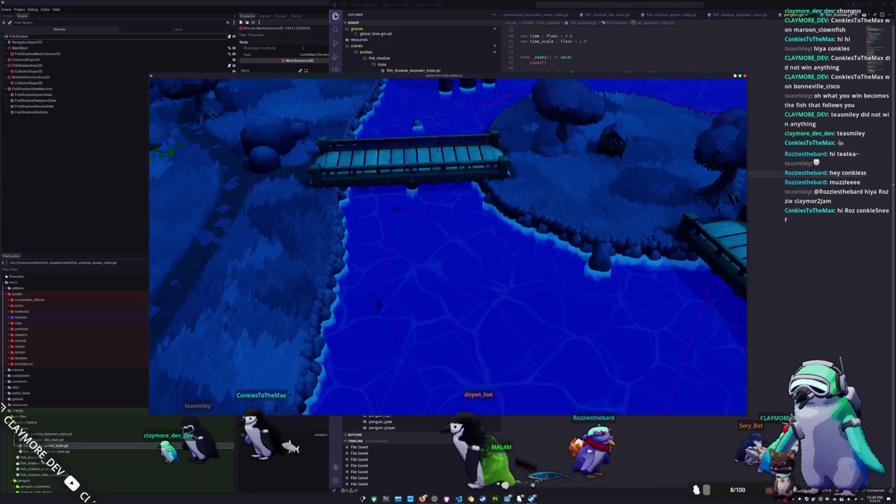
pyautogui.press('F8')
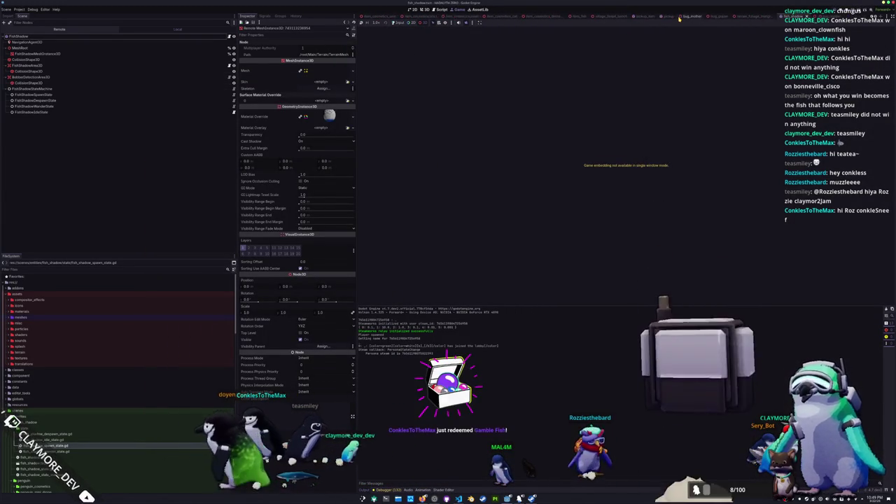
# Open fish_shadow_material.tres from the meshes folder and raise its Render Priority from -128 to 127.
pyautogui.scroll(-5, 67, 392)
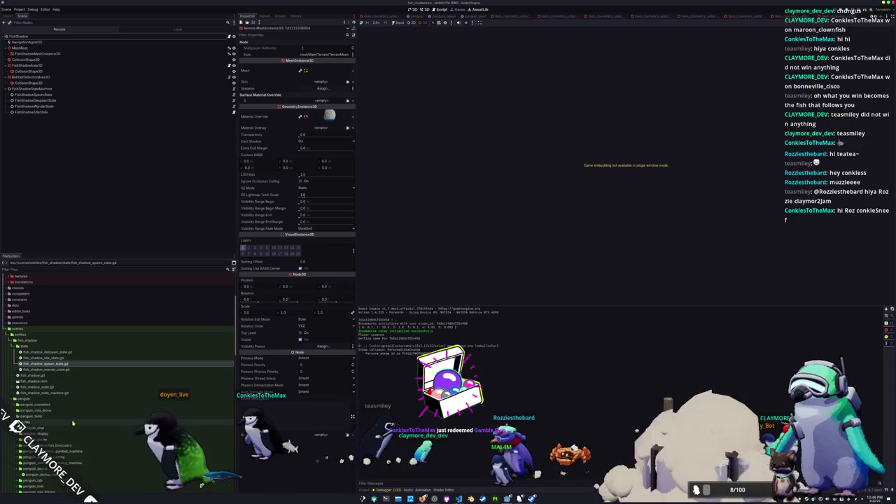
pyautogui.scroll(10, 59, 378)
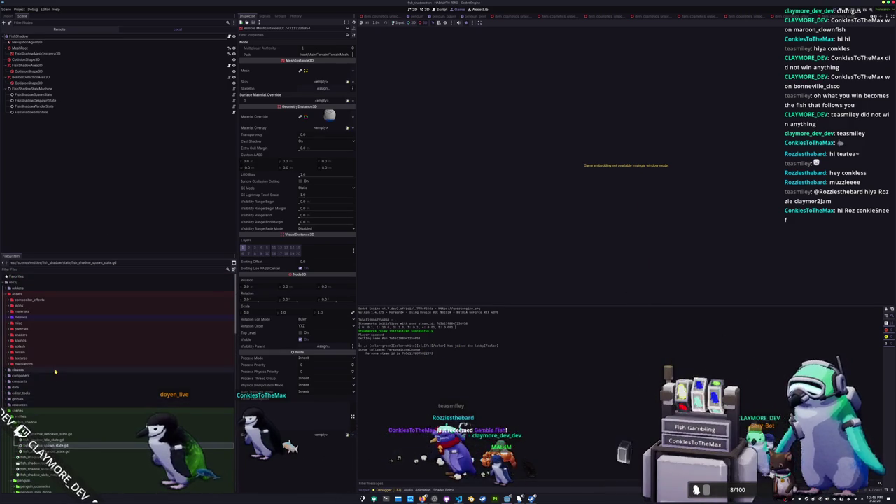
pyautogui.click(43, 318)
pyautogui.doubleClick(44, 317)
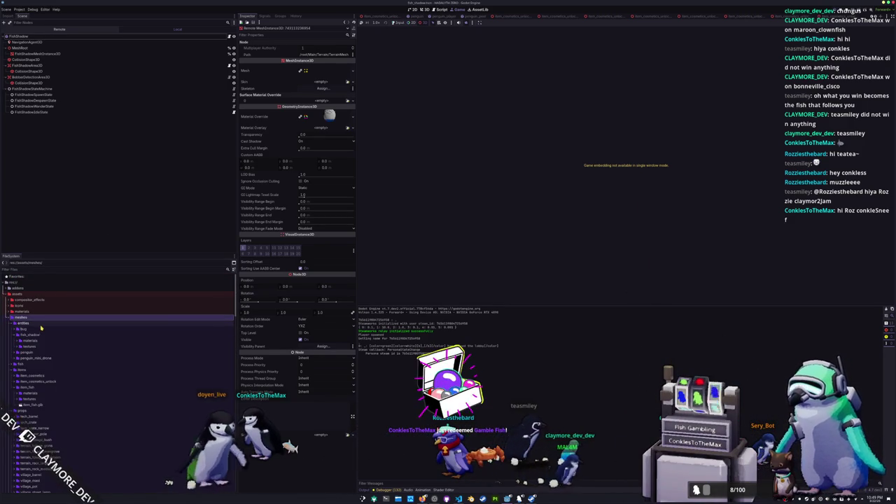
pyautogui.doubleClick(30, 340)
pyautogui.click(49, 346)
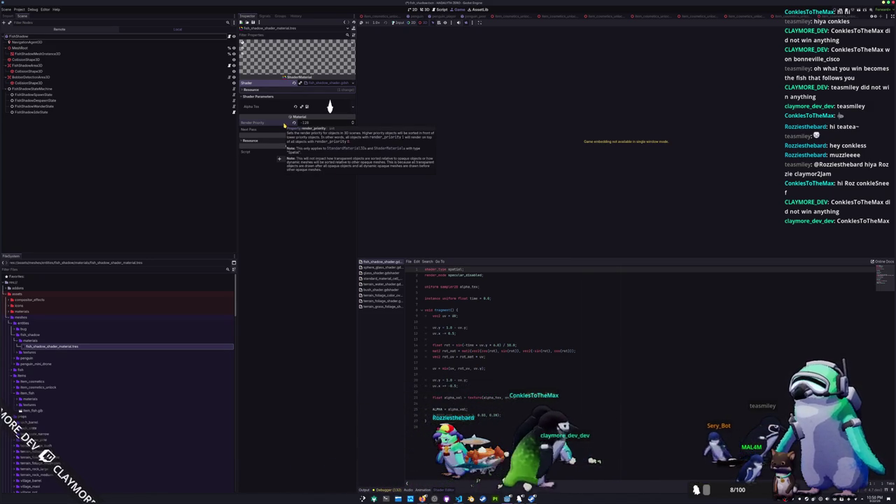
pyautogui.moveTo(306, 123); pyautogui.dragTo(305, 122)
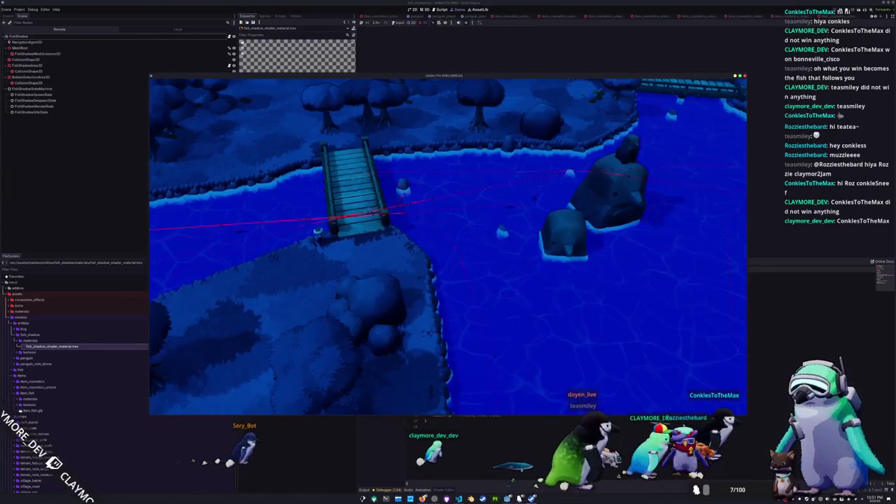
# Stop the game, show the Debugger's Profiler tab, and bring VS Code forward.
pyautogui.press('F8')
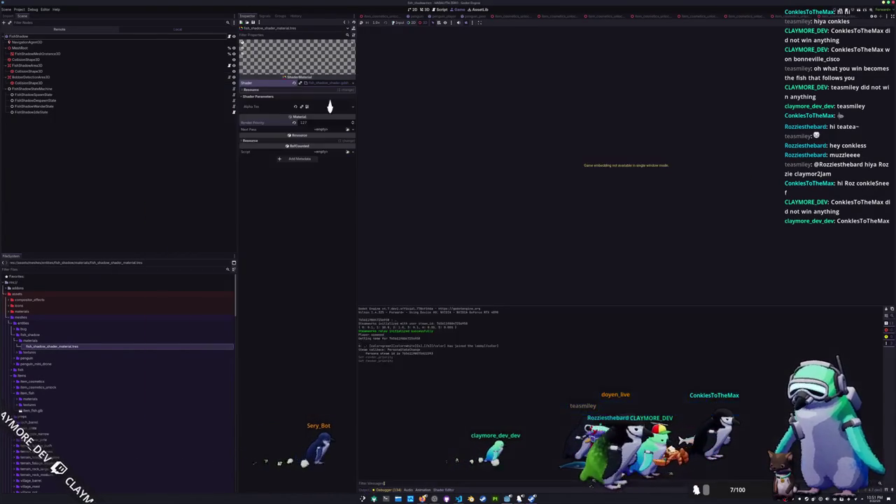
pyautogui.click(388, 490)
pyautogui.click(434, 317)
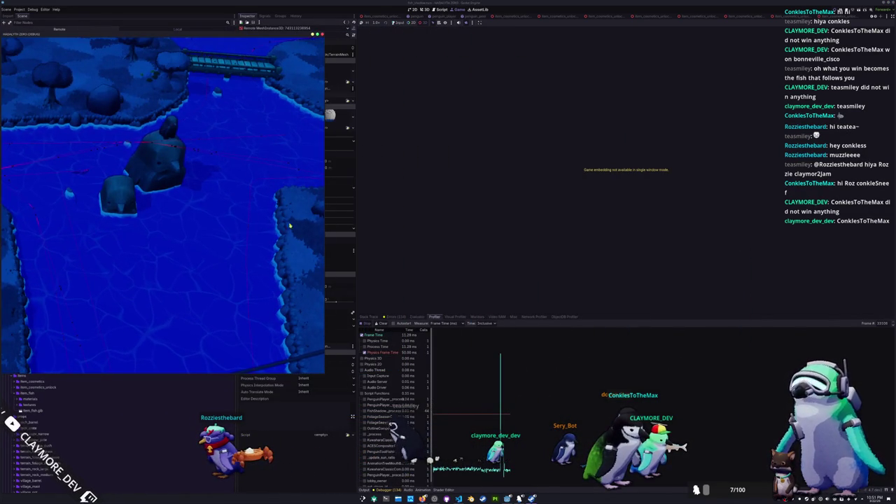
pyautogui.hotkey('alt', 'Tab')
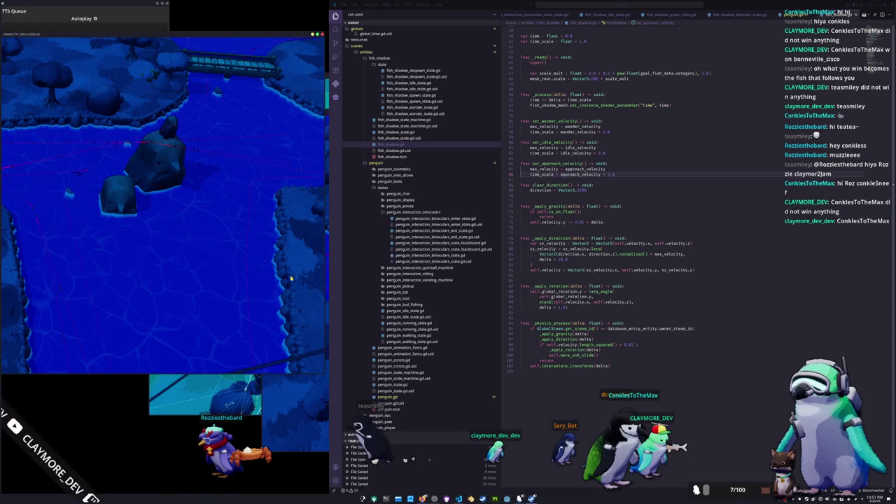
# Relaunch then close the game window, and open the HADALYTH ZERO project from the Project Manager.
pyautogui.press('F5')
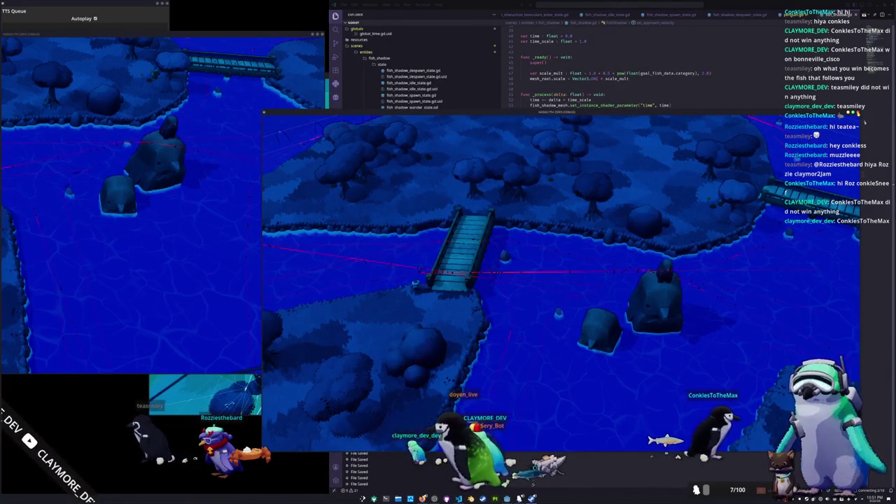
pyautogui.hotkey('alt', 'F4')
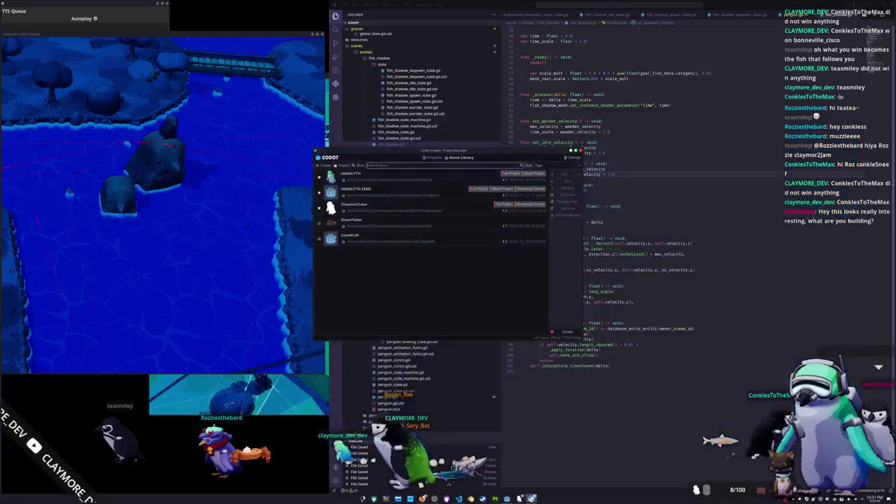
pyautogui.click(504, 468)
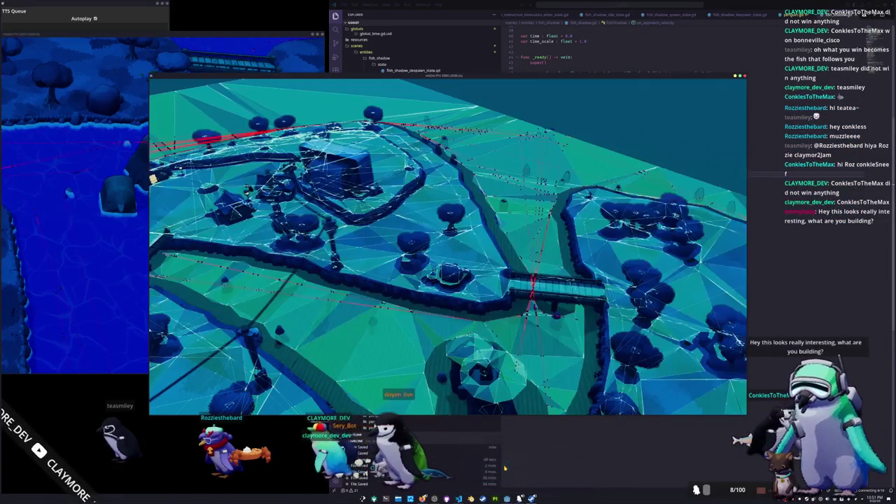
pyautogui.moveTo(531, 499)
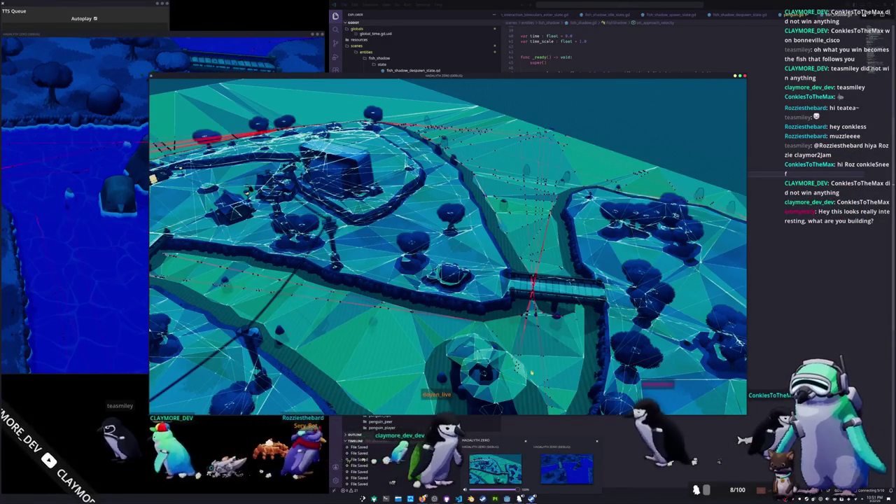
pyautogui.click(524, 442)
pyautogui.doubleClick(378, 190)
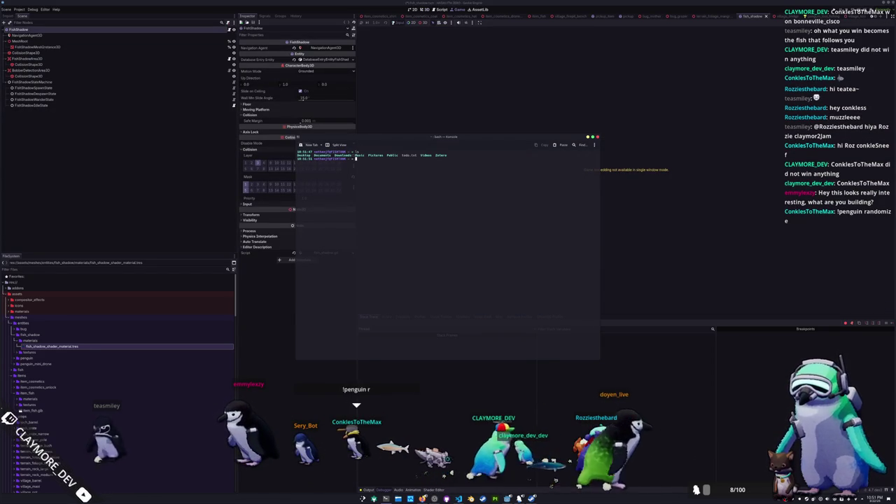
# Close the Konsole terminal, view the fish_shadow scene in 3D, and run the project with F5.
pyautogui.click(421, 6)
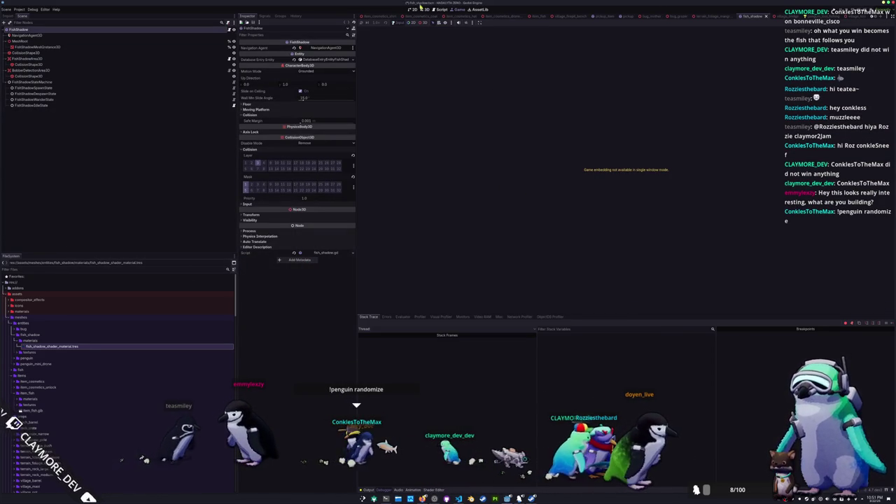
pyautogui.click(424, 8)
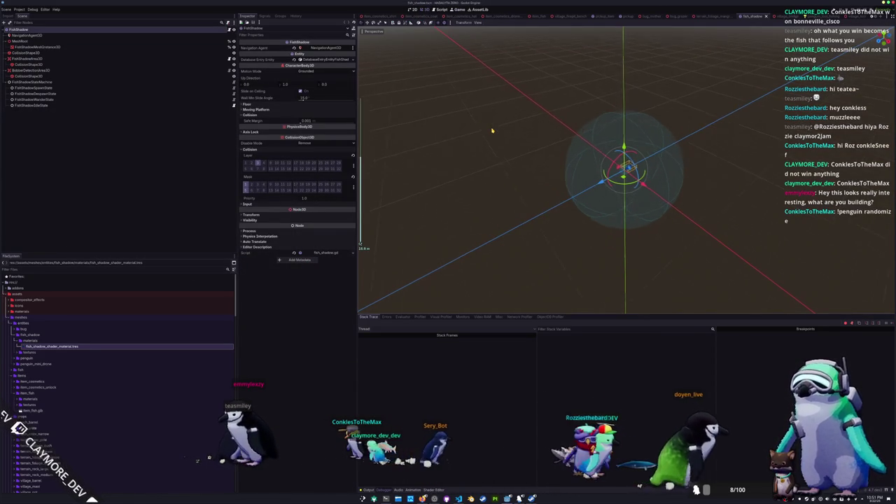
pyautogui.press('F5')
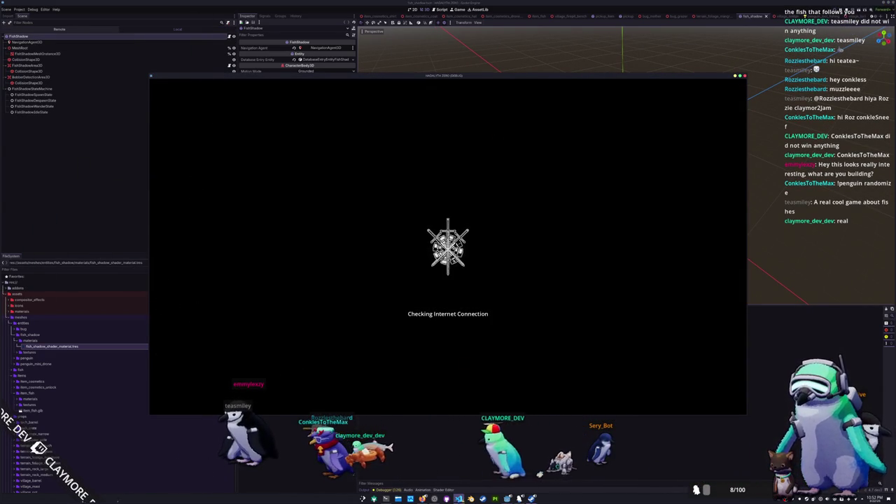
# Start a Singleplayer game once loaded, then close it and switch the main view to the game view.
pyautogui.hotkey('alt', 'Tab')
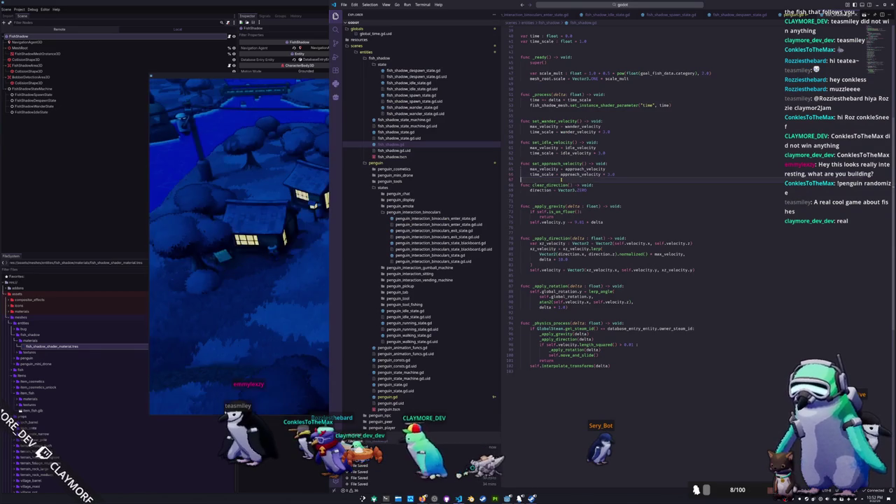
pyautogui.hotkey('alt', 'Tab')
pyautogui.click(446, 238)
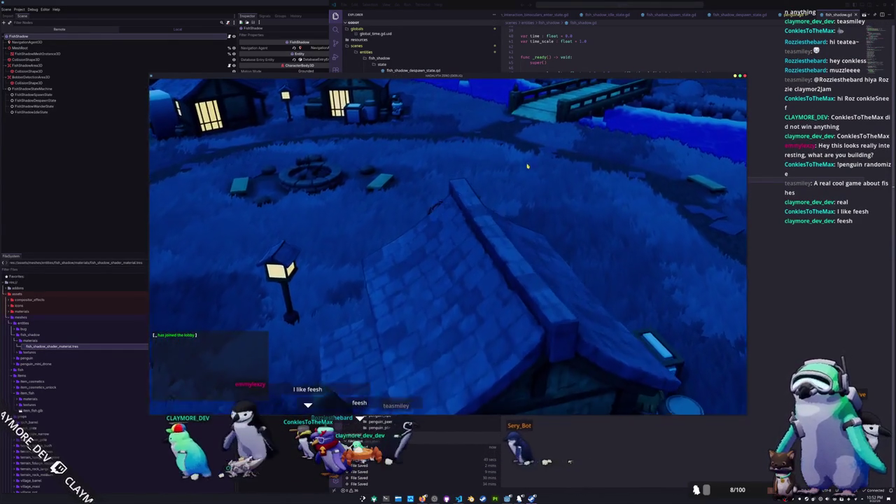
pyautogui.hotkey('alt', 'F4')
pyautogui.click(451, 10)
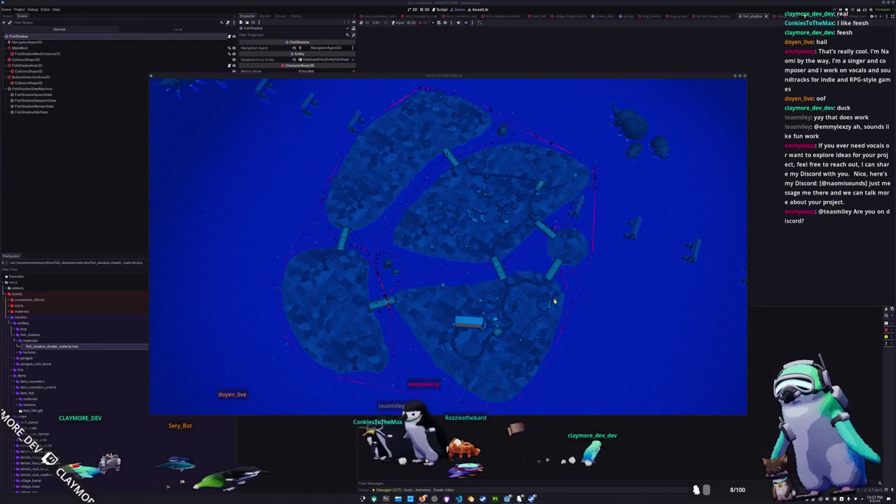
# Bring up the Profiler, then pick a terrain mesh in the running game and inspect its material settings.
pyautogui.scroll(5, 569, 297)
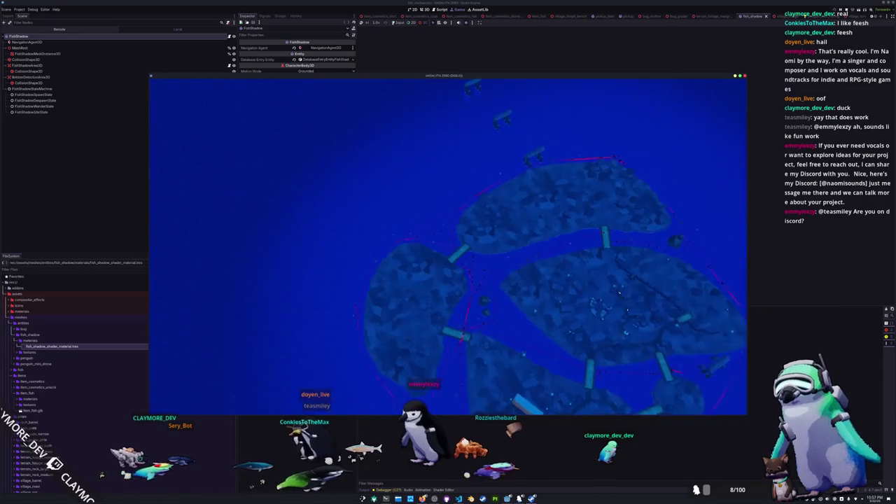
pyautogui.scroll(4, 743, 278)
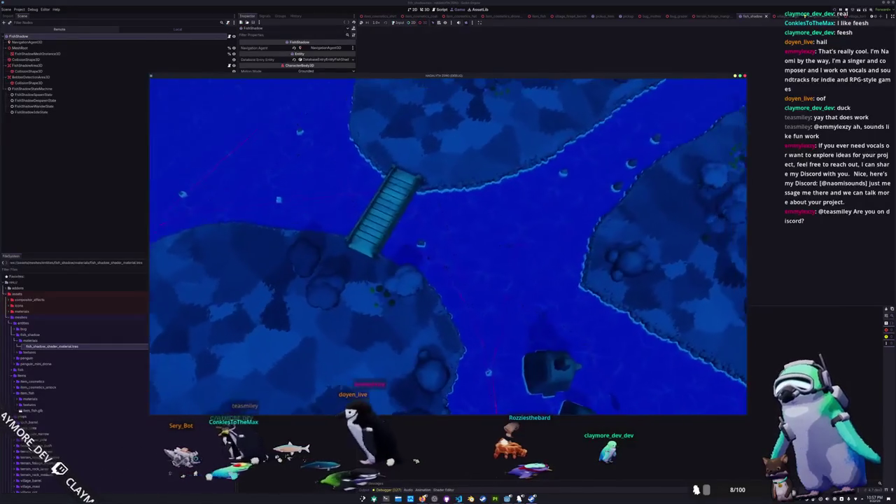
pyautogui.scroll(-6, 448, 245)
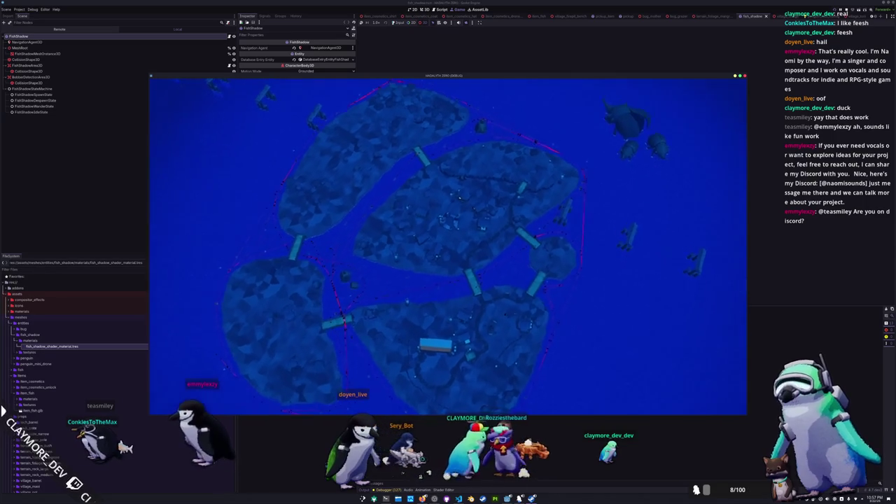
pyautogui.click(390, 490)
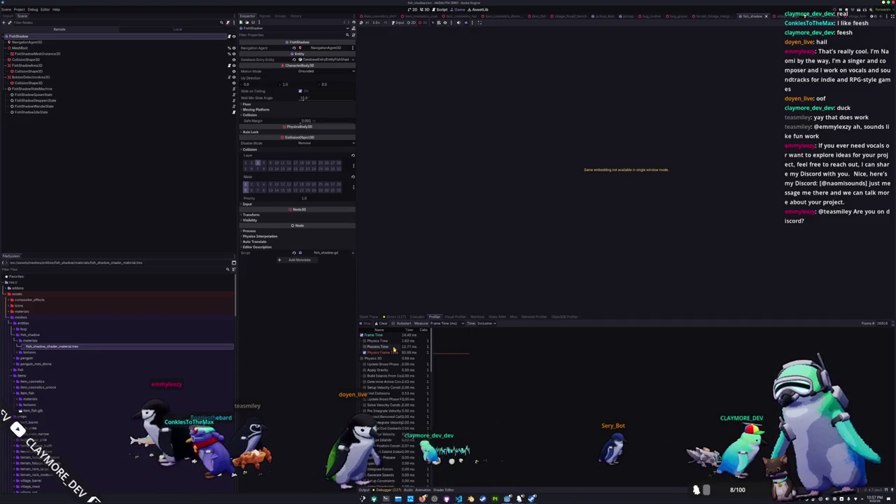
pyautogui.hotkey('alt', 'Tab')
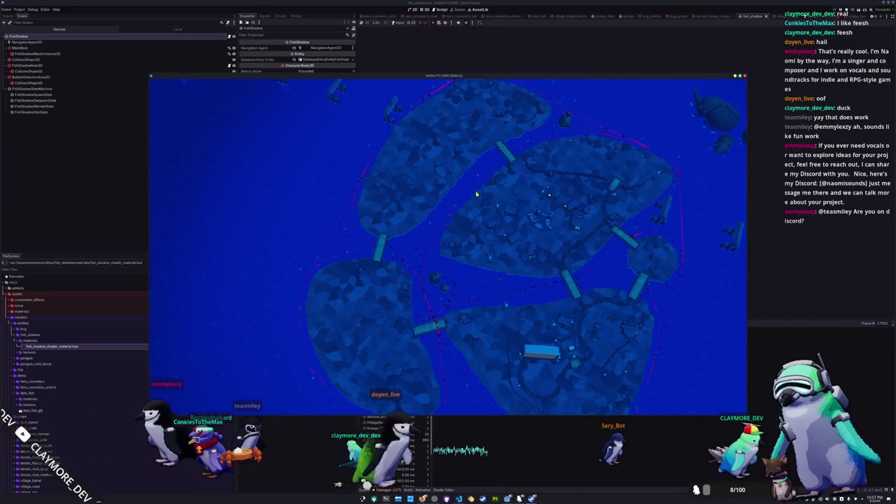
pyautogui.click(467, 213)
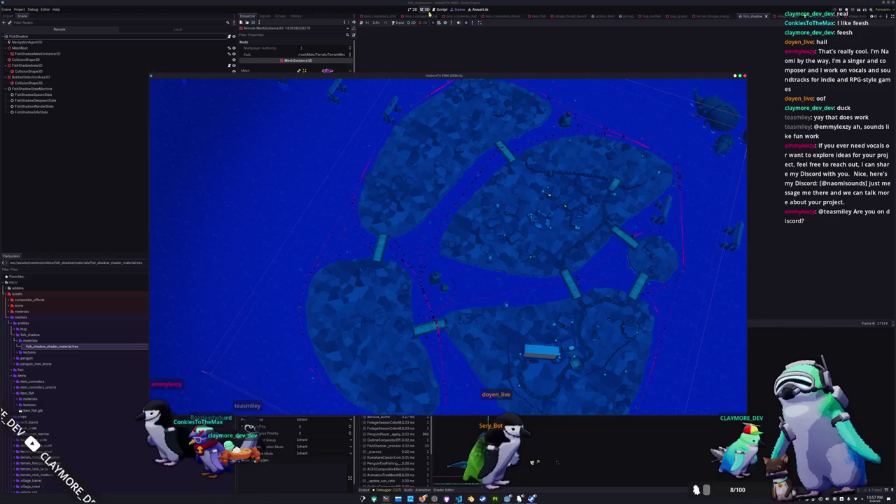
pyautogui.click(400, 23)
pyautogui.hotkey('alt', 'Tab')
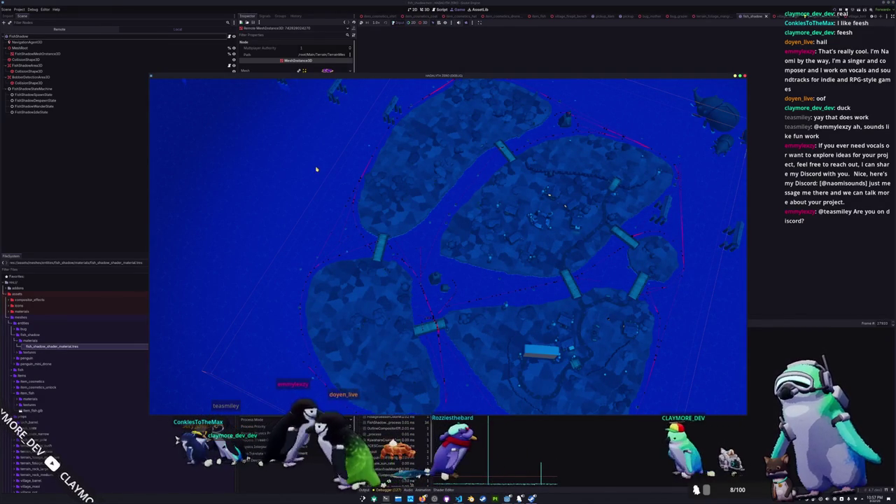
# Stop and relaunch the game twice with F8 and F5.
pyautogui.press('F8')
pyautogui.press('F5')
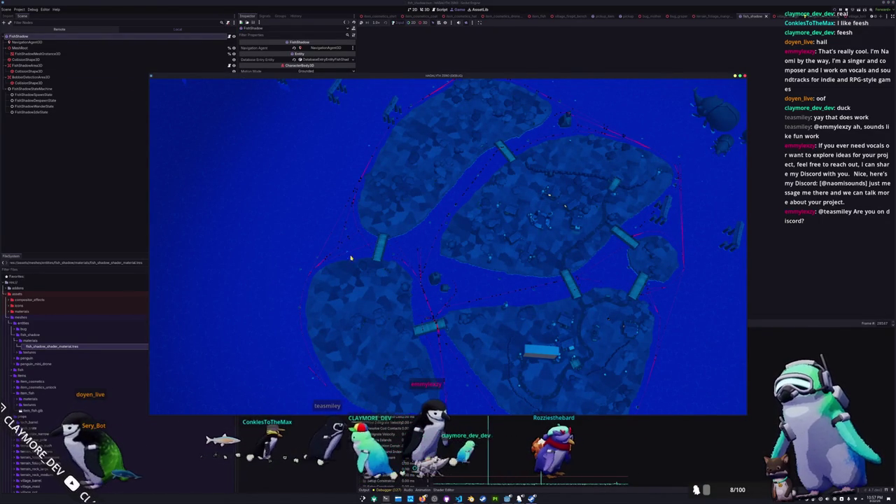
pyautogui.press('F8')
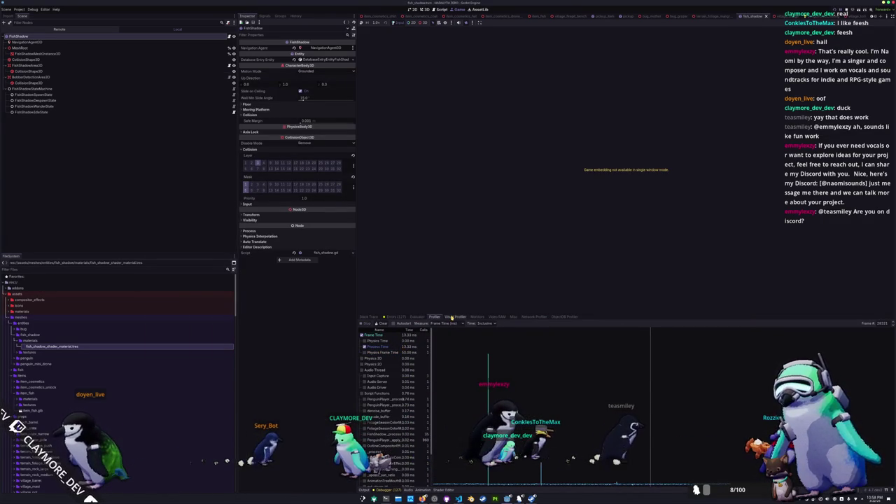
pyautogui.press('F5')
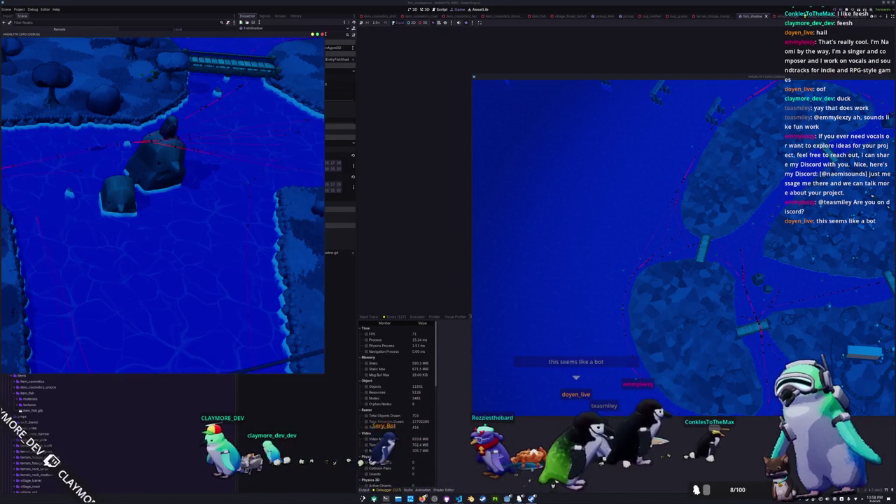
# Move the game window aside, show the Debugger's performance Monitors, and return the main view to 3D.
pyautogui.hotkey('alt', 'Tab')
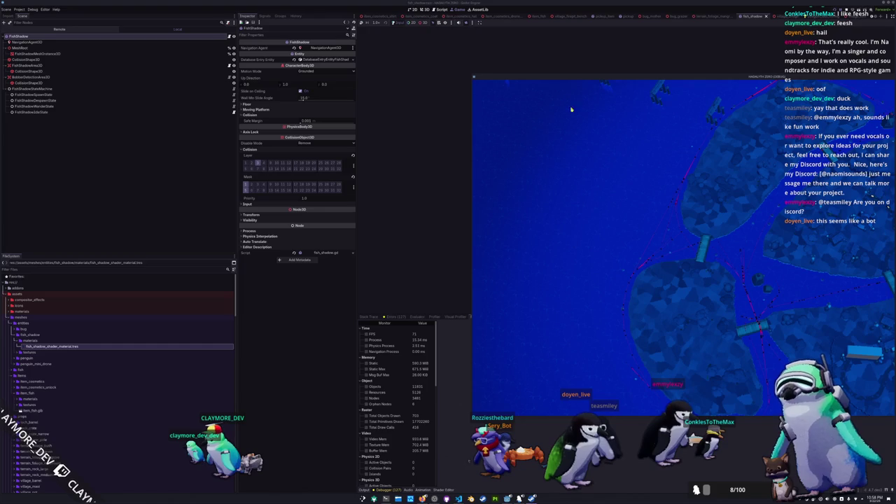
pyautogui.moveTo(566, 119); pyautogui.dragTo(325, 117)
pyautogui.moveTo(363, 75)
pyautogui.mouseDown()
pyautogui.moveTo(512, 115)
pyautogui.moveTo(613, 205)
pyautogui.mouseUp()
pyautogui.click(459, 319)
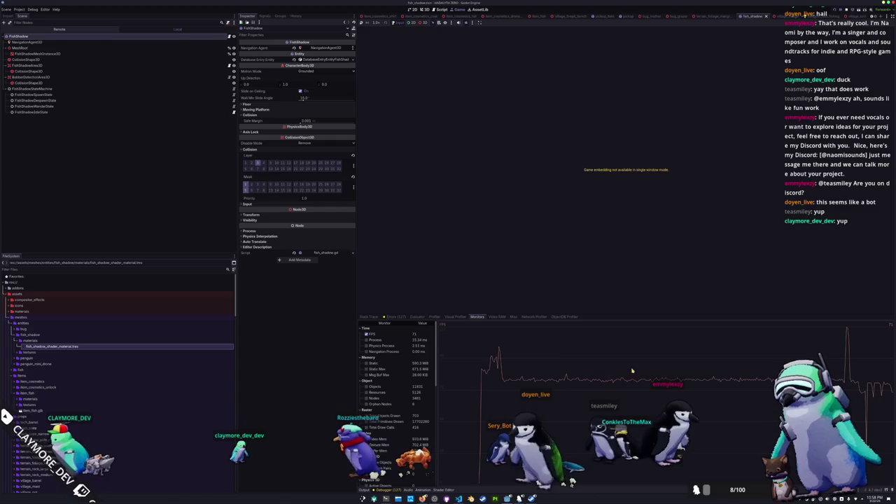
pyautogui.click(834, 10)
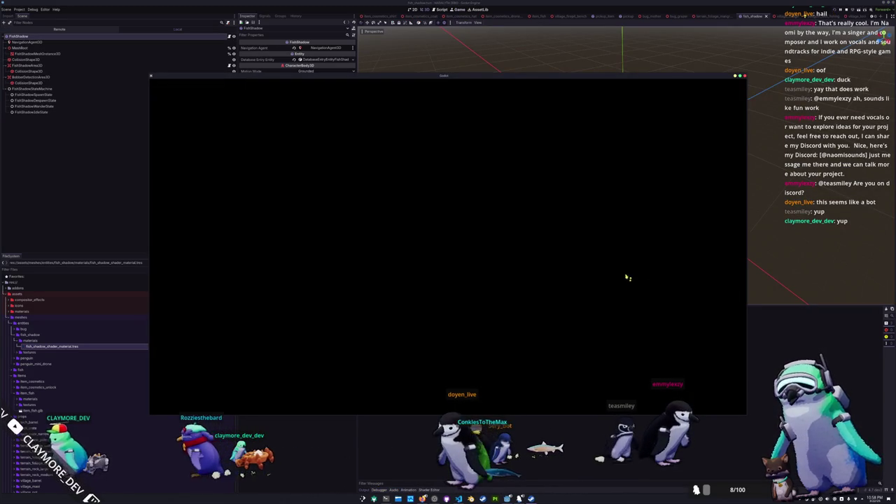
# Add the Process and Physics Process time graphs to the Debugger monitors alongside FPS.
pyautogui.moveTo(568, 76); pyautogui.dragTo(442, 59)
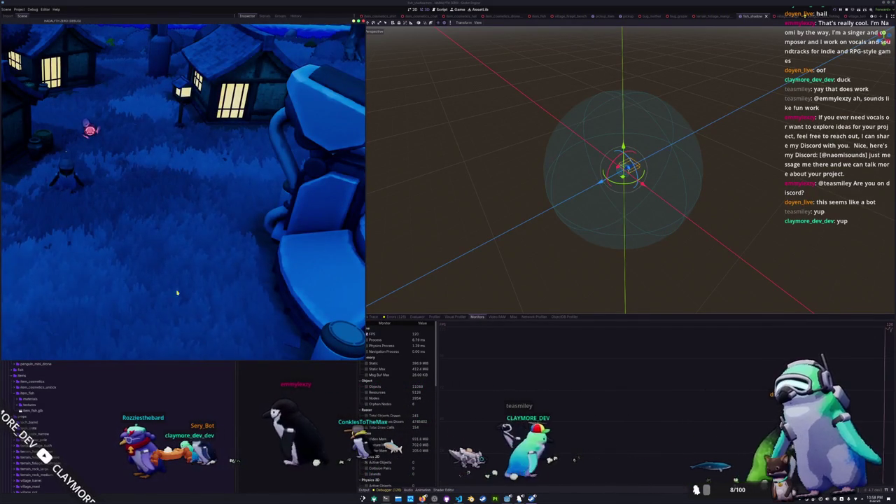
pyautogui.click(374, 341)
pyautogui.click(374, 347)
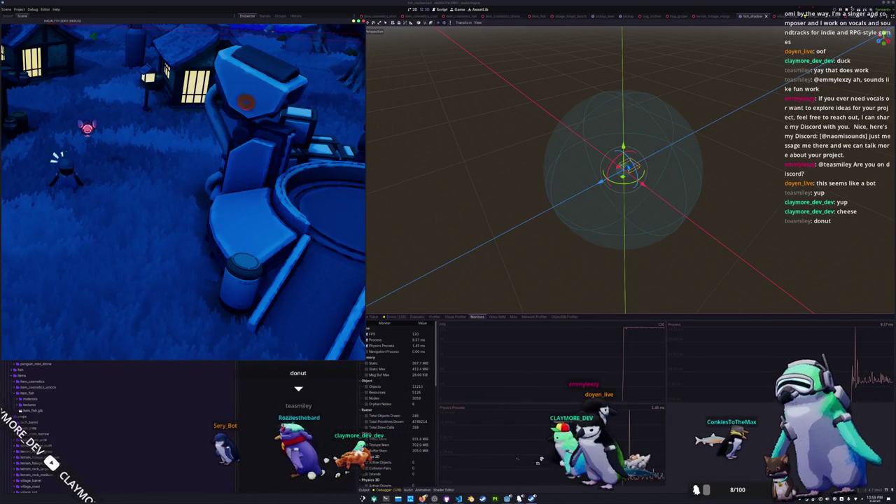
# Enlarge the game window, then select the root node in the Remote scene tree.
pyautogui.press('F11')
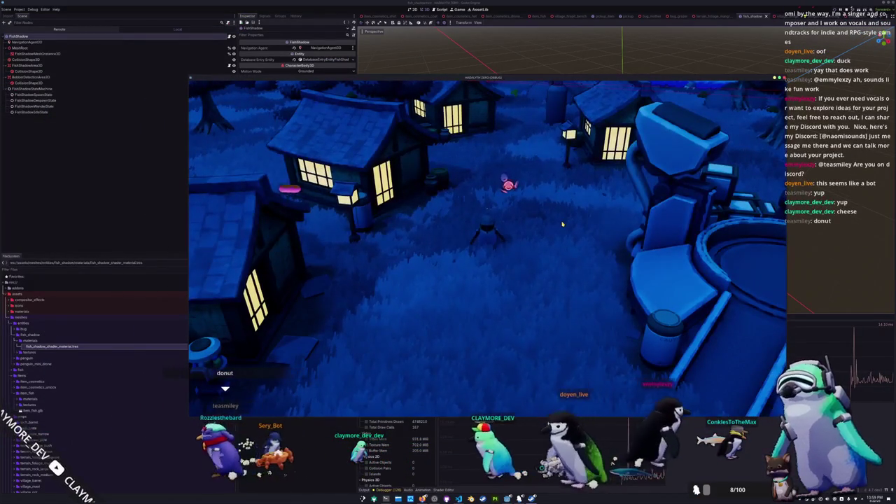
pyautogui.press('w')
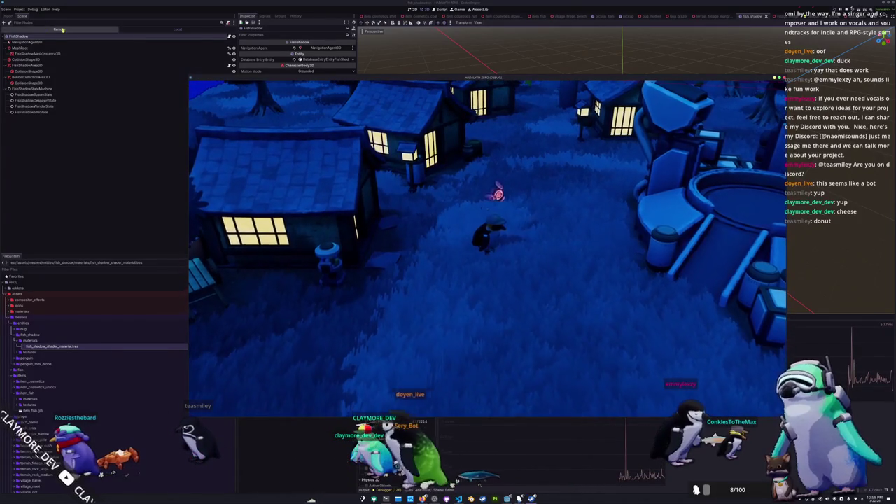
pyautogui.click(38, 32)
pyautogui.click(37, 35)
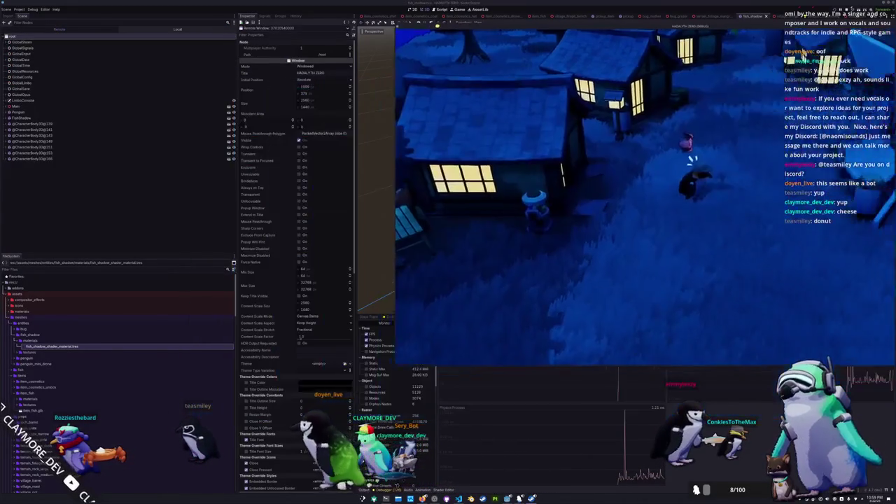
# Set the running viewport's MSAA 2D to Disabled (Fastest).
pyautogui.scroll(-10, 269, 231)
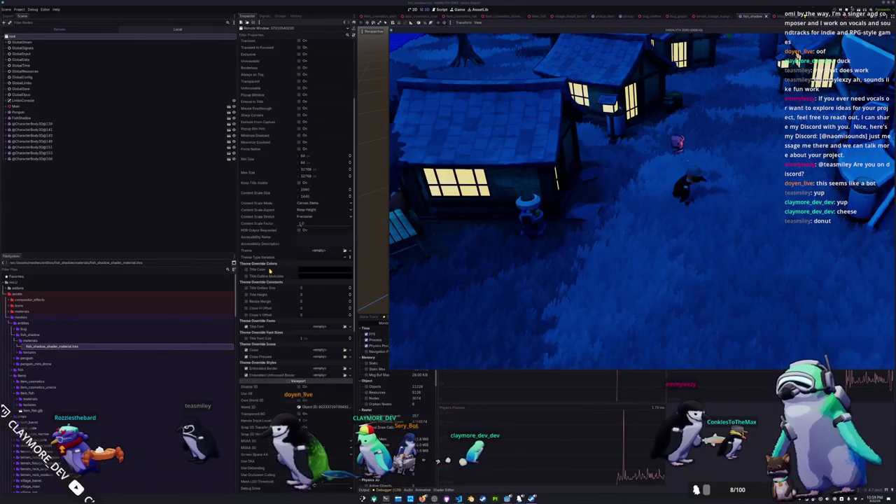
pyautogui.scroll(-2, 279, 321)
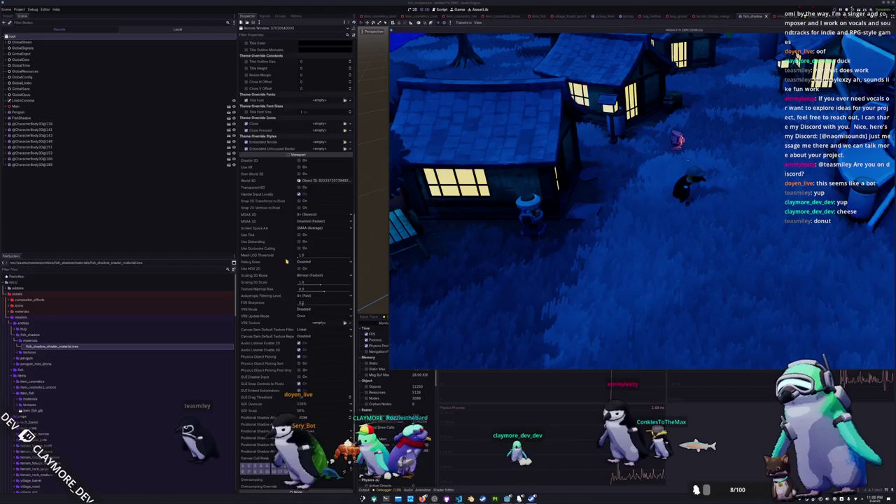
pyautogui.click(305, 214)
pyautogui.click(308, 222)
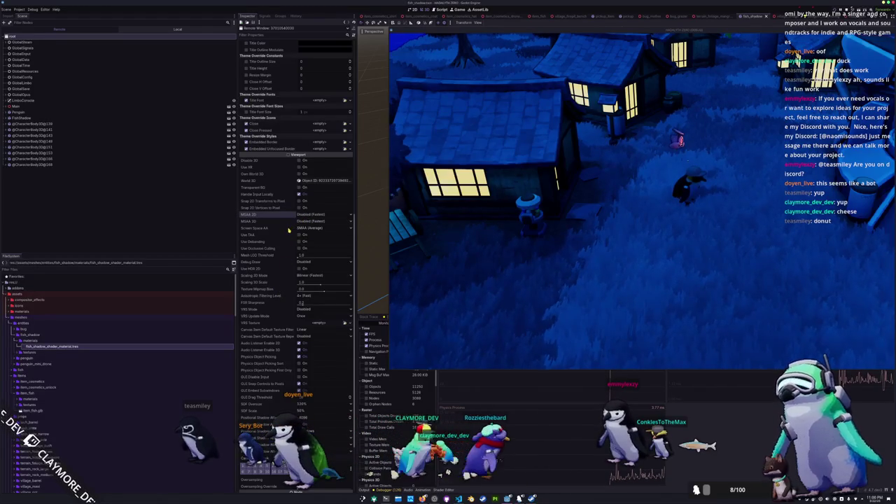
# Review the root Window's properties (Windowed, HADALYTH ZERO, 2560 × 1440), then open the Project menu.
pyautogui.scroll(-3, 276, 356)
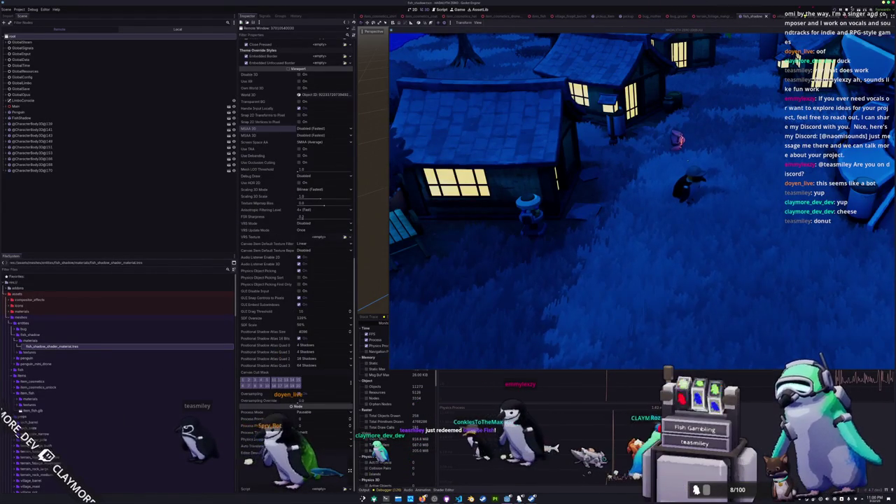
pyautogui.scroll(2, 274, 360)
pyautogui.scroll(2, 274, 360)
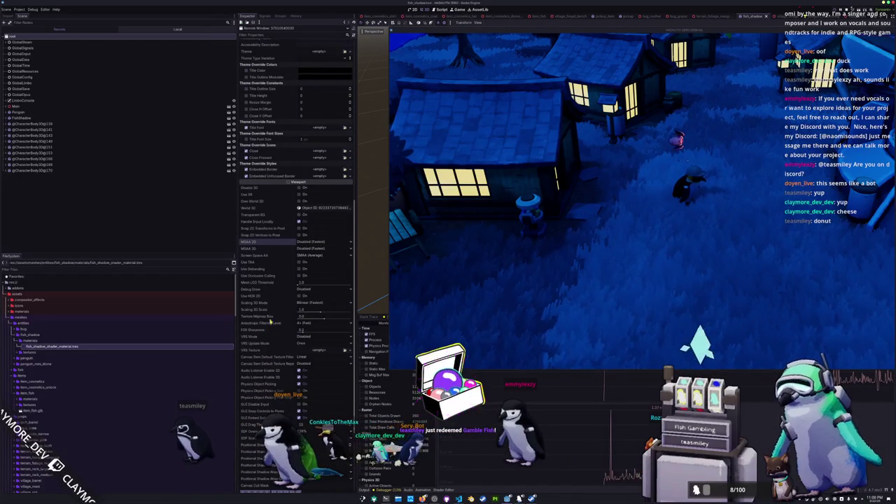
pyautogui.moveTo(270, 315)
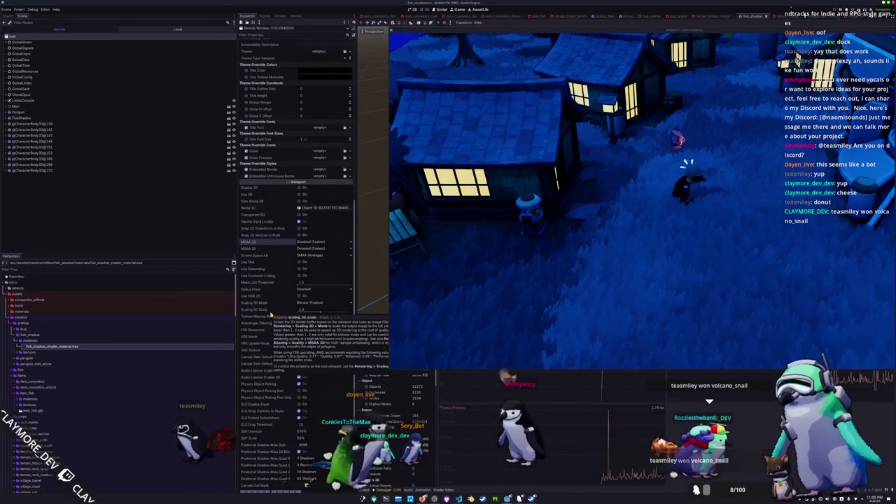
pyautogui.scroll(10, 270, 315)
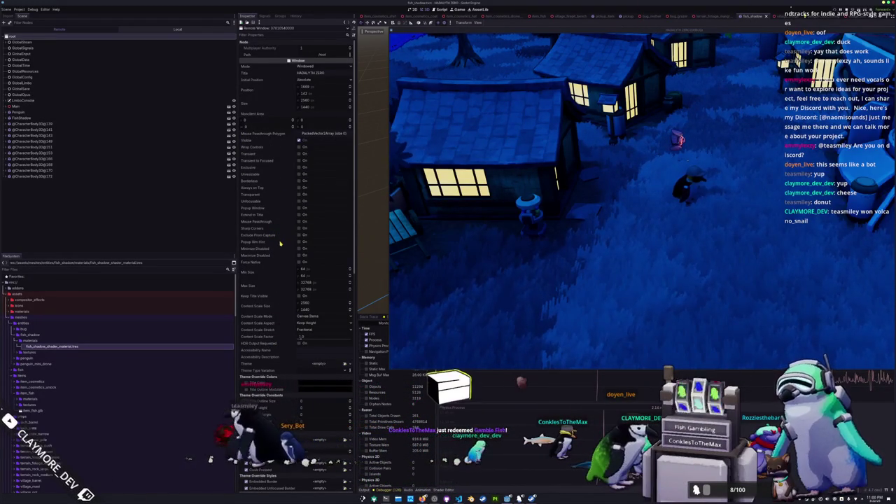
pyautogui.scroll(-5, 284, 293)
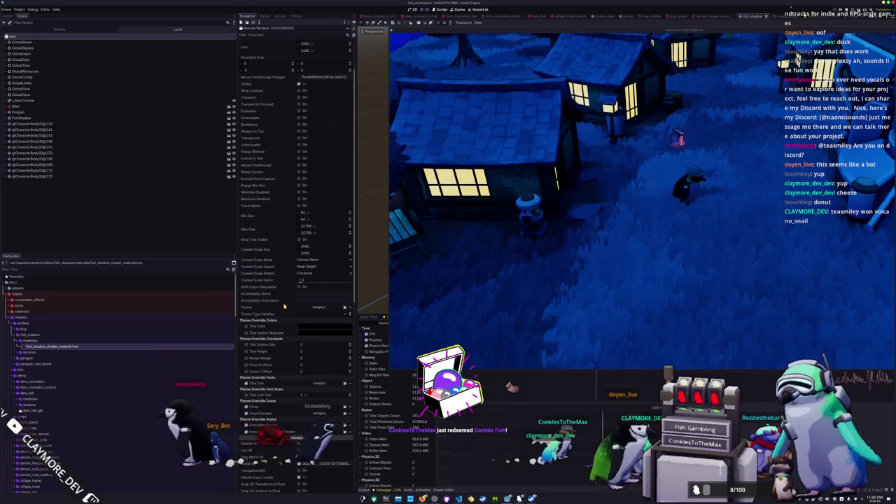
pyautogui.scroll(-2, 284, 308)
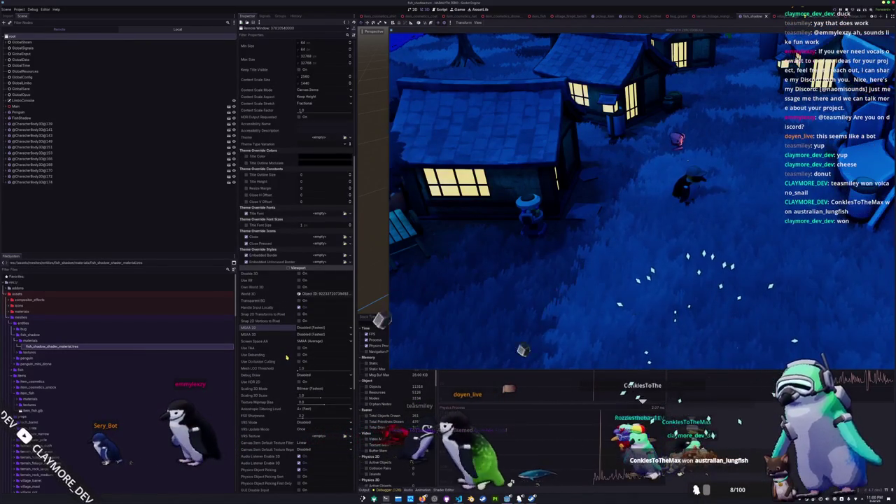
pyautogui.scroll(-2, 287, 354)
pyautogui.scroll(-2, 286, 357)
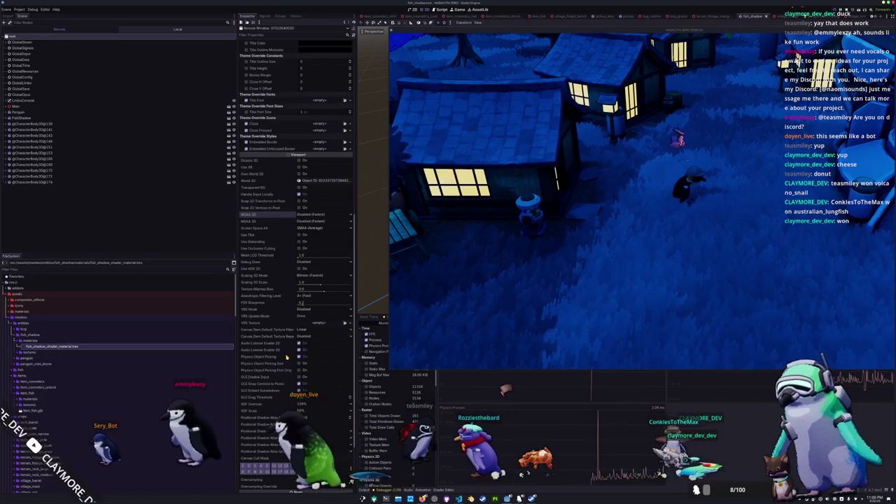
pyautogui.scroll(-2, 287, 357)
pyautogui.scroll(-1, 287, 357)
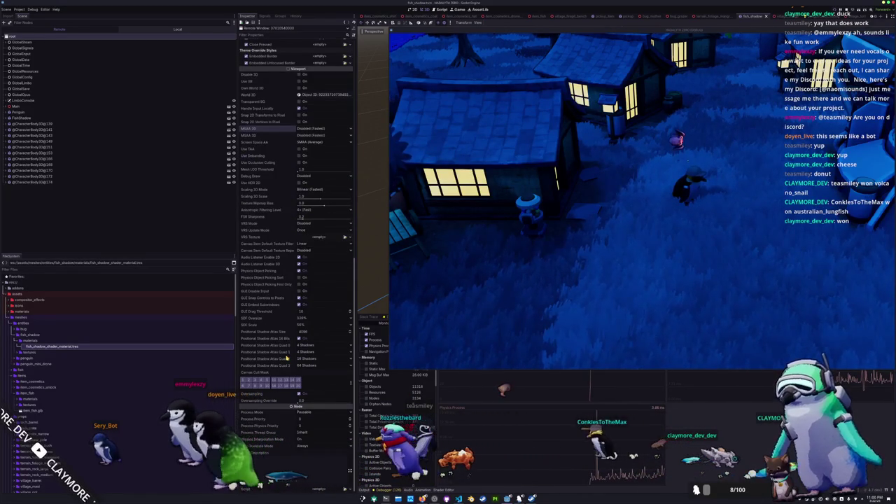
pyautogui.scroll(15, 286, 315)
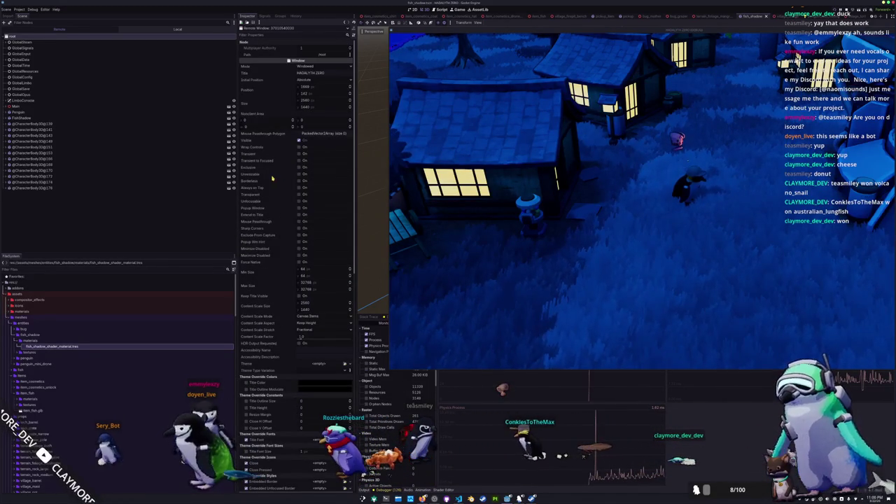
pyautogui.click(18, 9)
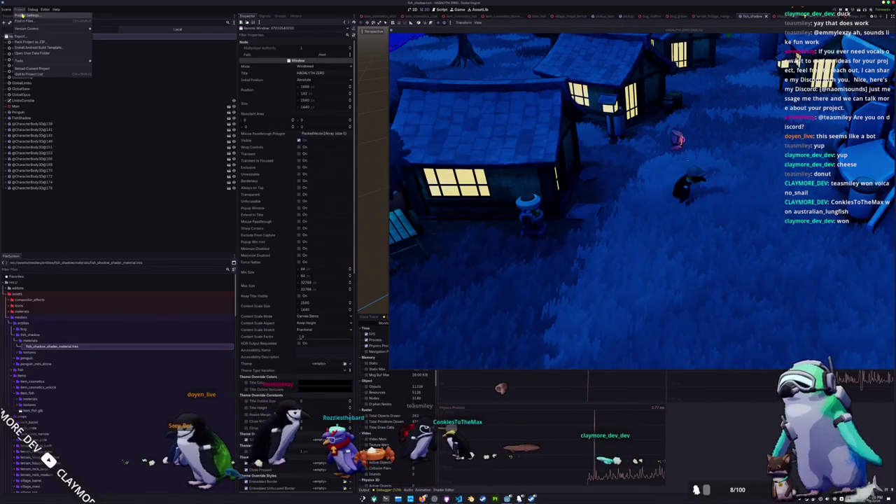
# Browse Project Settings' Config, Run, Boot Splash, Window and Display Server sections.
pyautogui.click(35, 17)
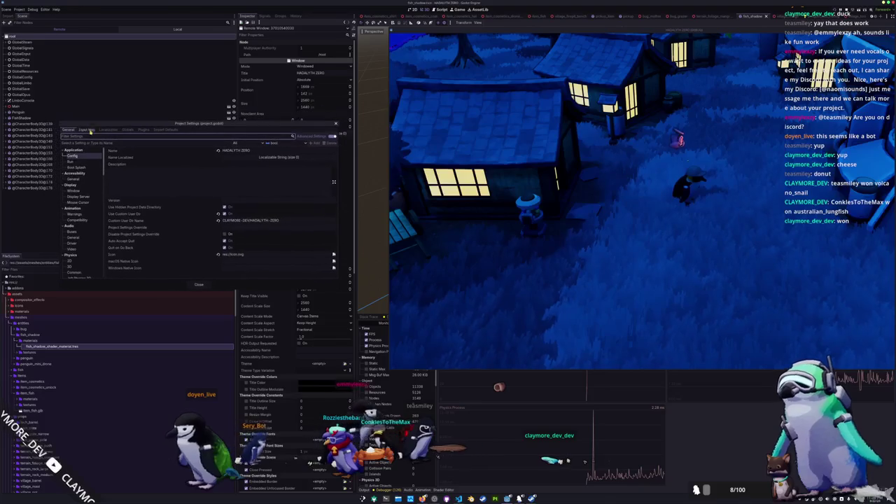
pyautogui.click(79, 162)
pyautogui.click(76, 168)
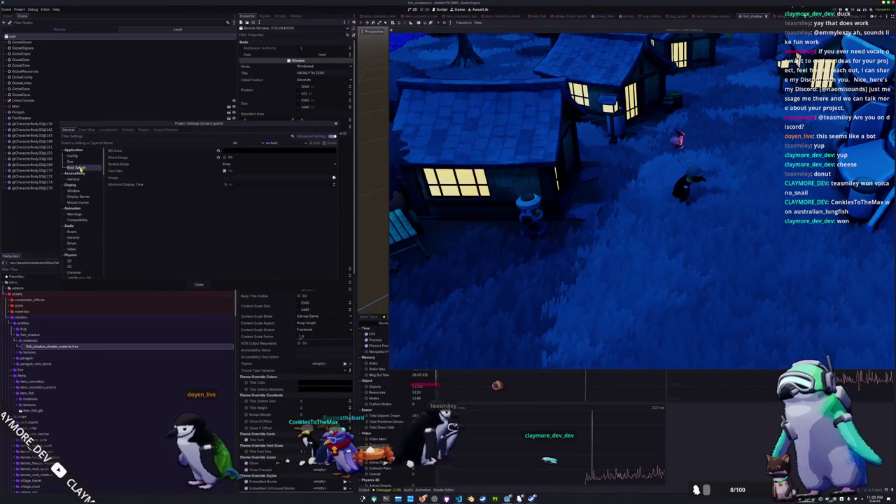
pyautogui.click(84, 191)
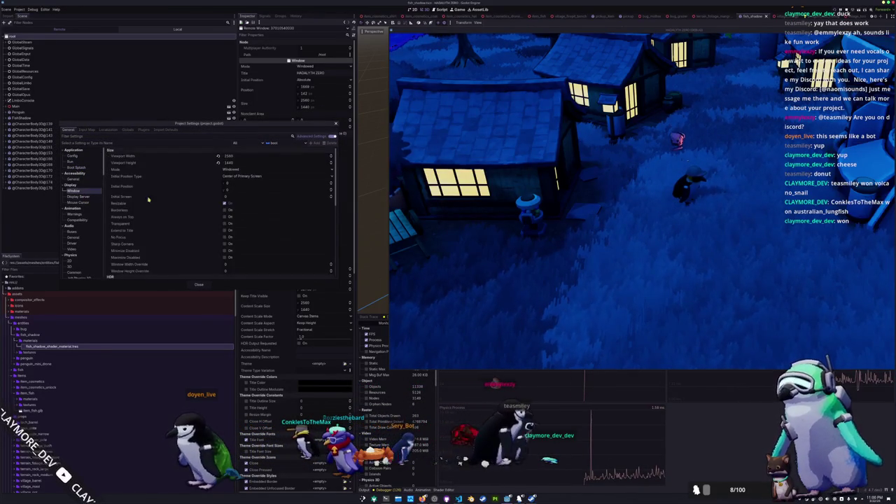
pyautogui.scroll(-5, 183, 225)
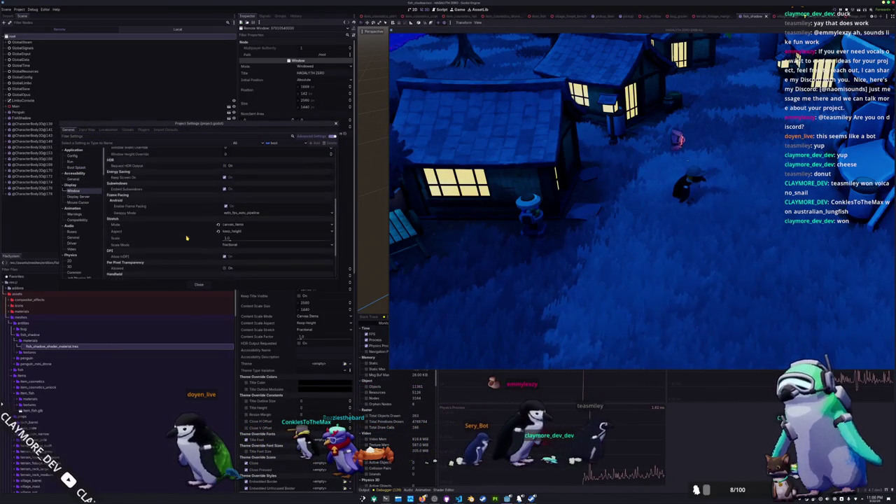
pyautogui.click(71, 197)
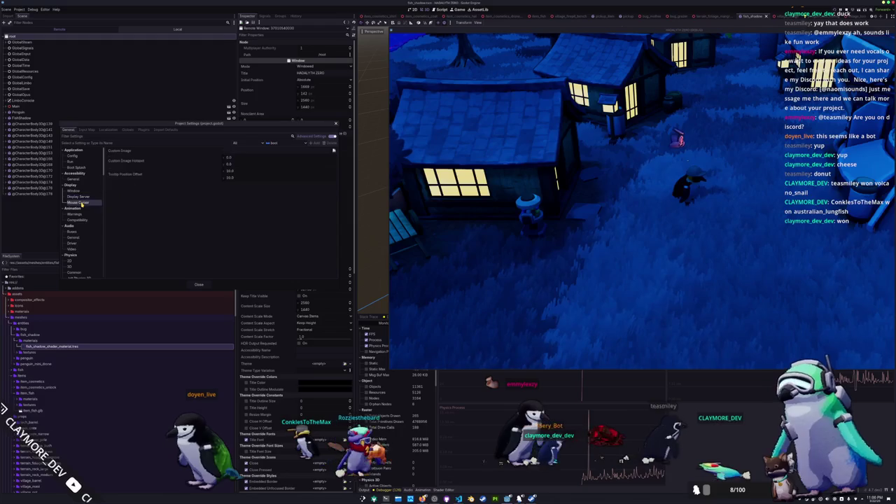
pyautogui.click(70, 162)
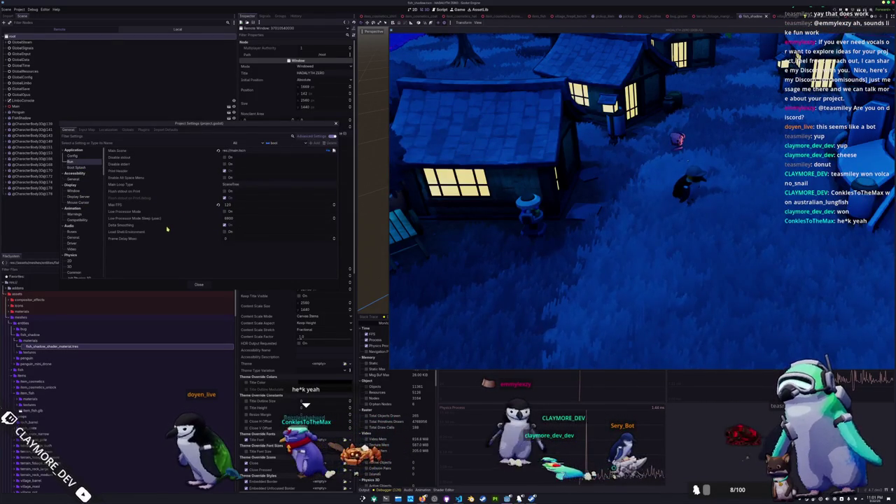
pyautogui.click(74, 156)
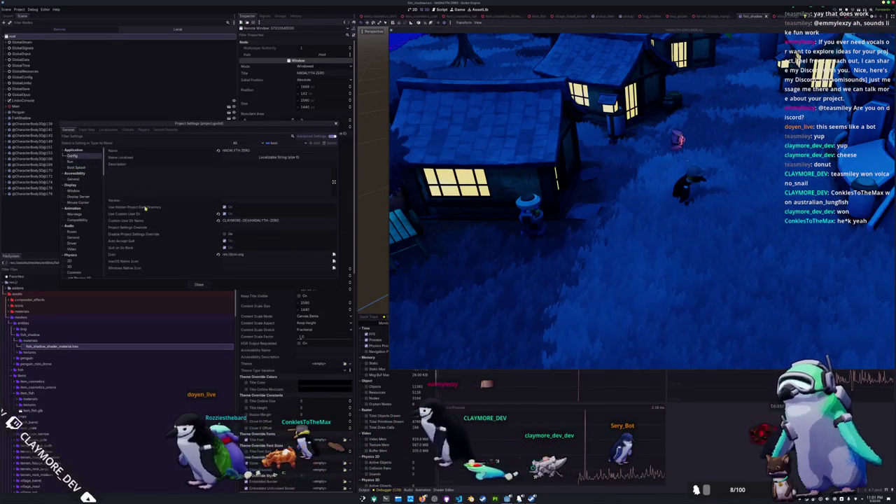
pyautogui.click(88, 167)
# Set V-Sync Mode under Display > Window to Disabled.
pyautogui.click(72, 191)
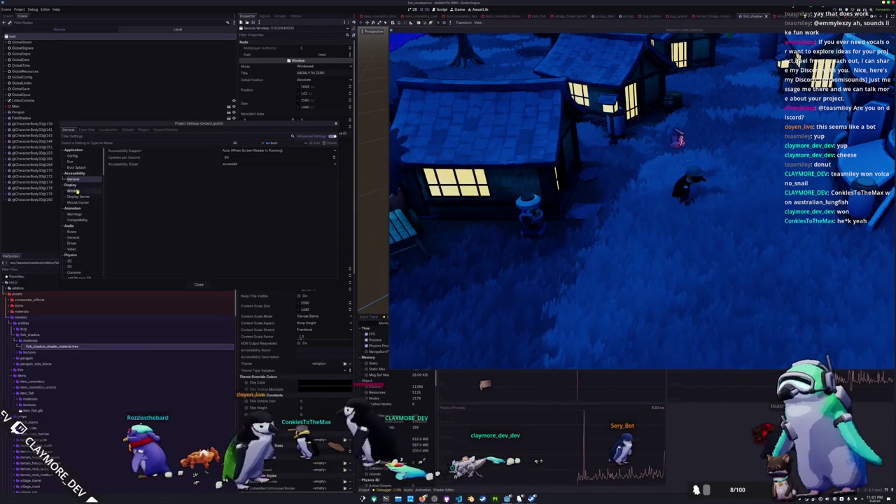
pyautogui.scroll(-5, 189, 240)
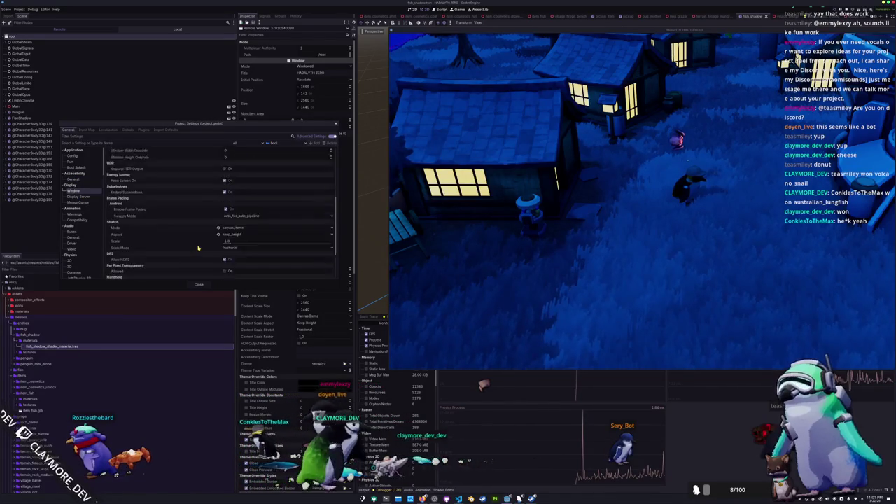
pyautogui.click(234, 246)
pyautogui.click(231, 252)
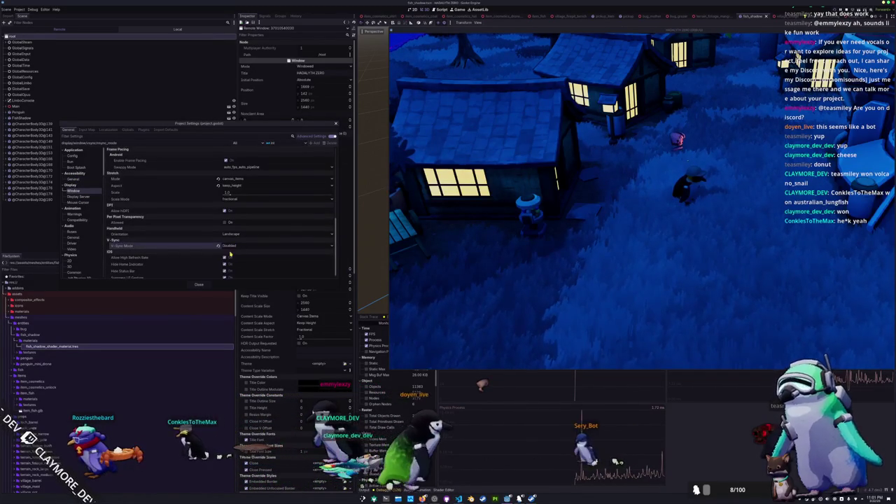
pyautogui.scroll(-10, 82, 239)
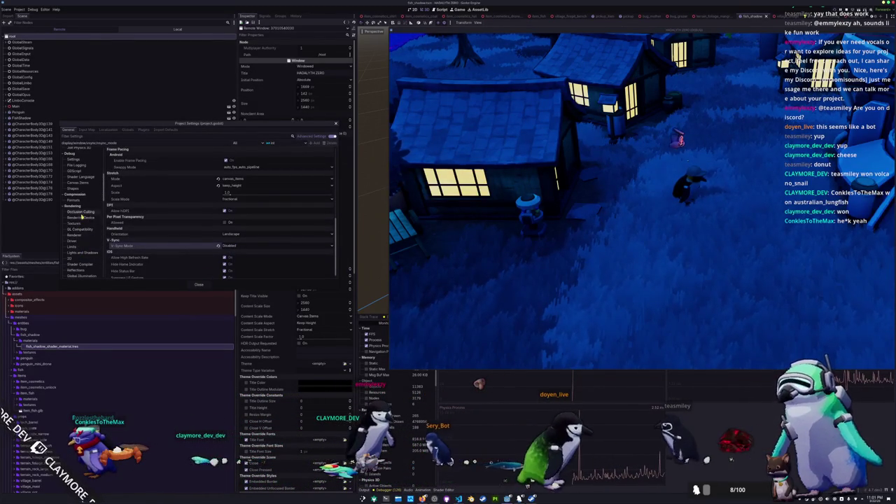
# Look over Lights and Shadows, 2D, Reflections, Environment and Anti Aliasing rendering settings, then close Project Settings.
pyautogui.click(82, 252)
pyautogui.scroll(-1, 85, 257)
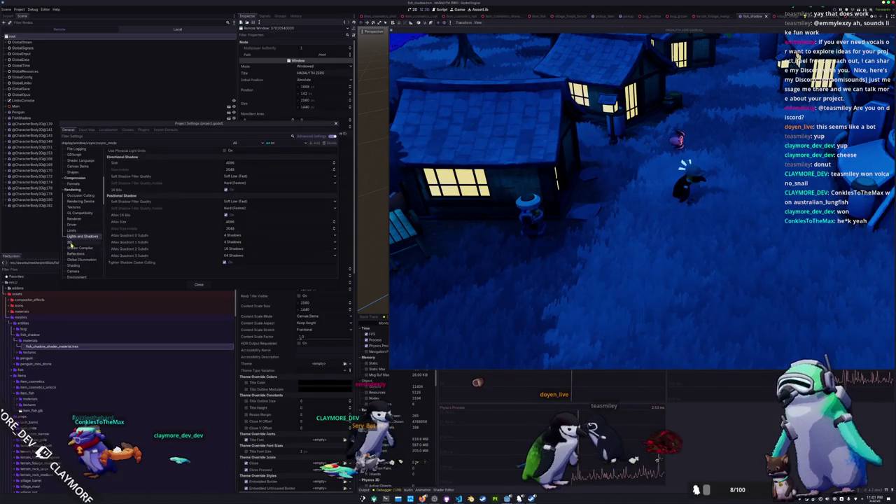
pyautogui.click(71, 242)
pyautogui.click(74, 253)
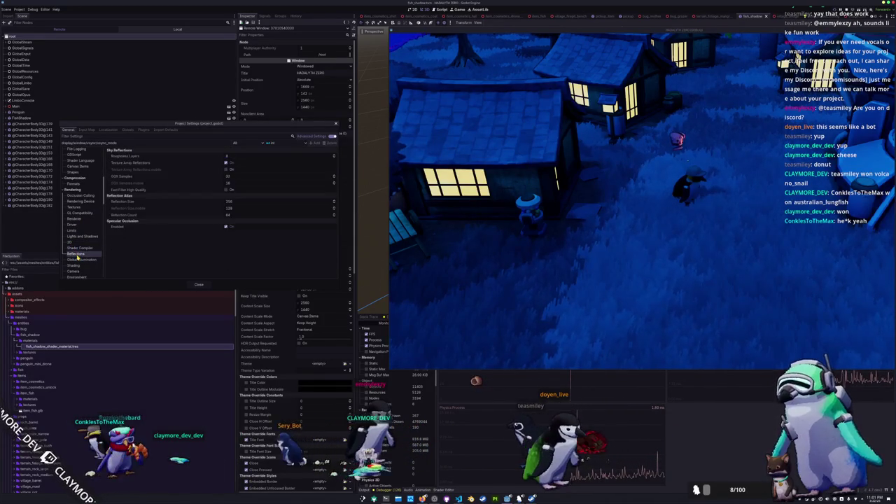
pyautogui.scroll(-1, 81, 259)
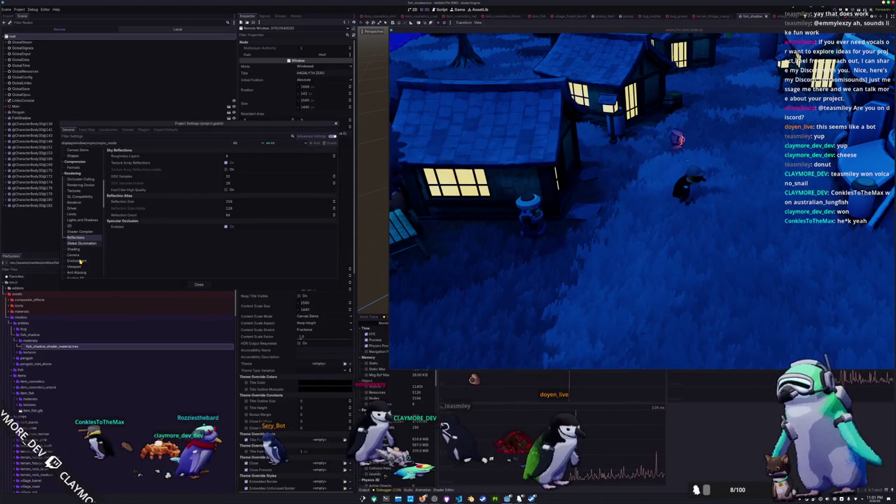
pyautogui.scroll(-1, 80, 260)
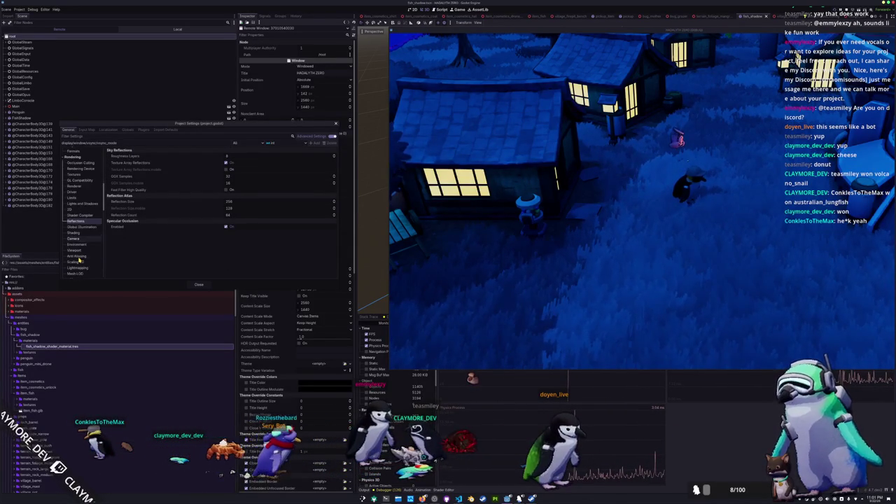
pyautogui.click(77, 244)
pyautogui.click(77, 255)
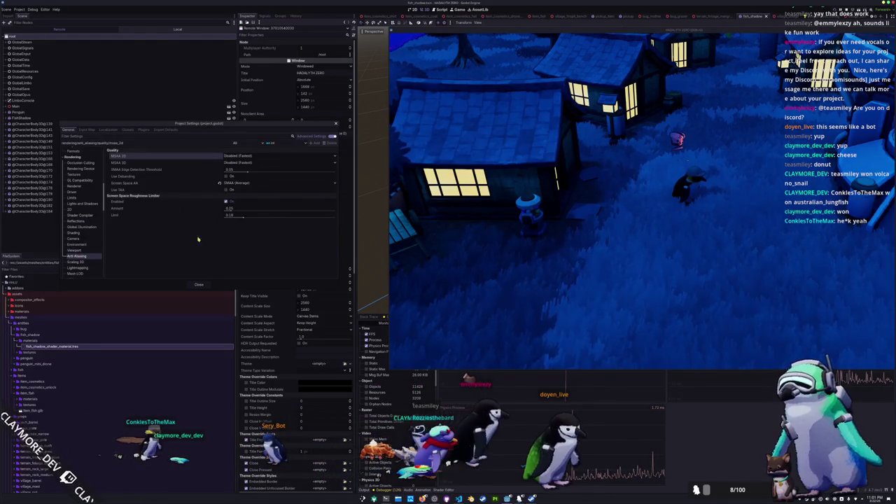
pyautogui.click(198, 285)
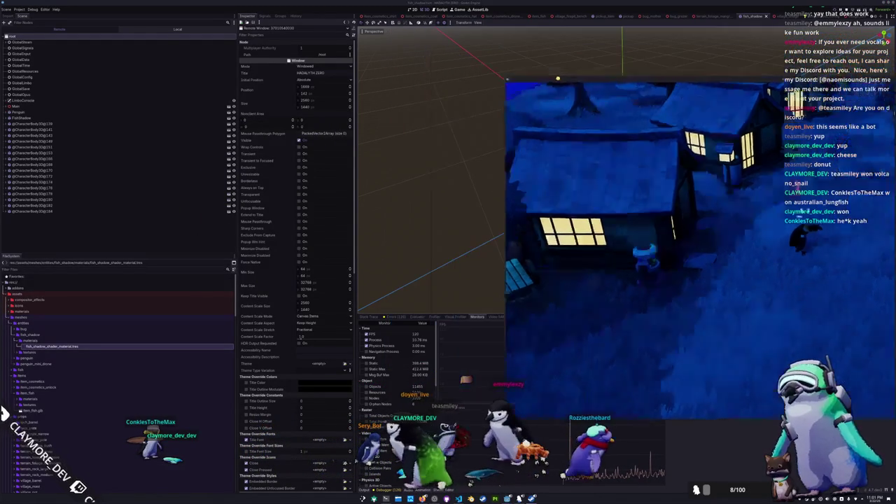
pyautogui.moveTo(759, 147); pyautogui.dragTo(725, 127)
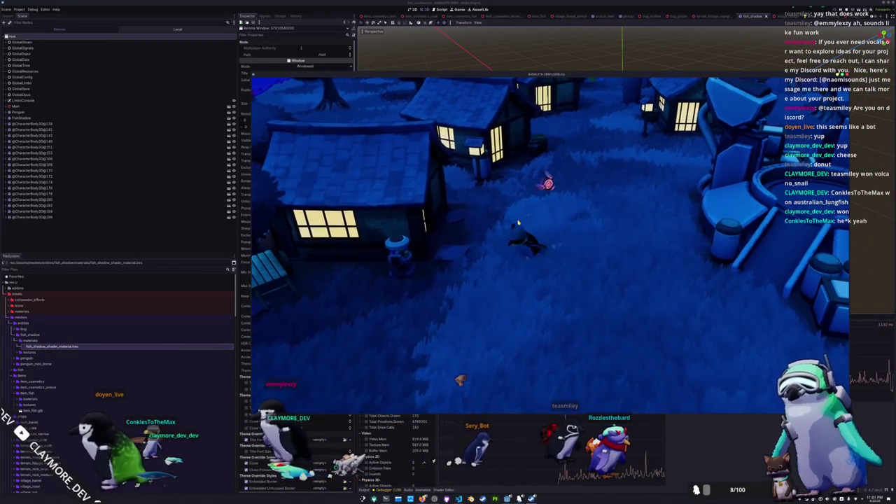
# Walk the penguin from the blue houses up-left to the shoreline and cast toward the water.
pyautogui.press('s')
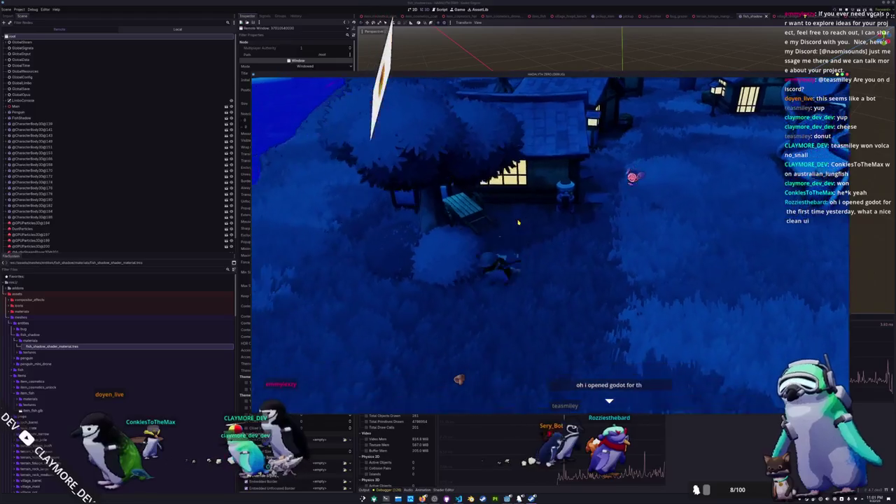
pyautogui.press('a')
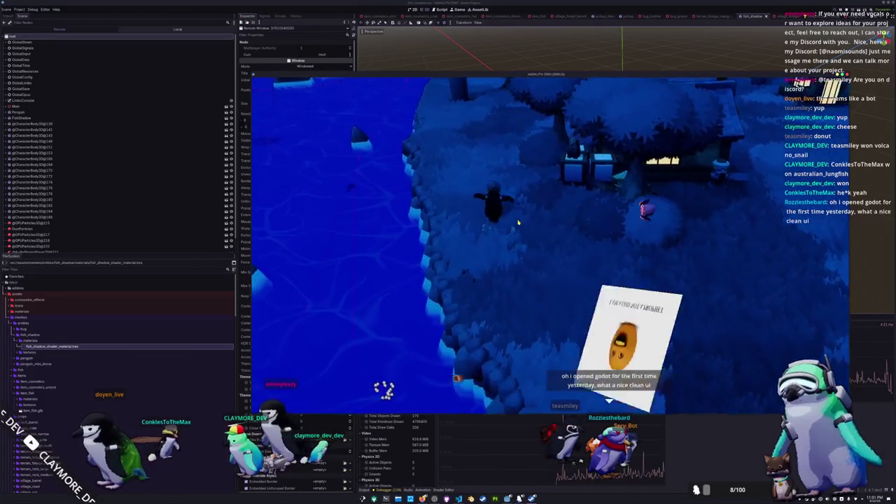
pyautogui.press('w')
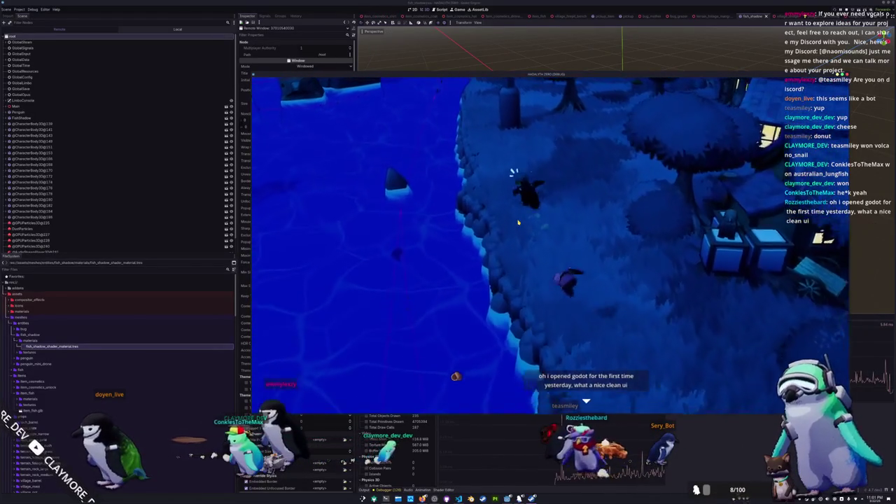
pyautogui.press('w')
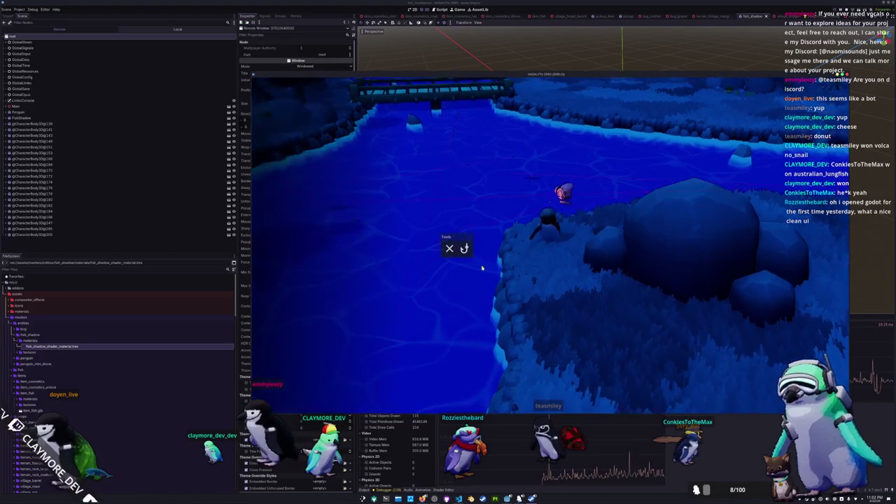
pyautogui.click(451, 225)
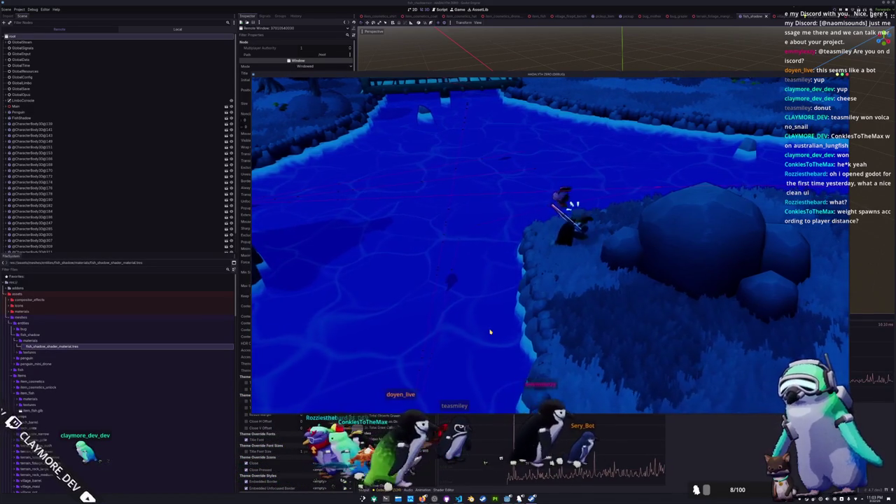
# Walk the penguin along the bank, then minimize the game window and open the Project menu.
pyautogui.press('a')
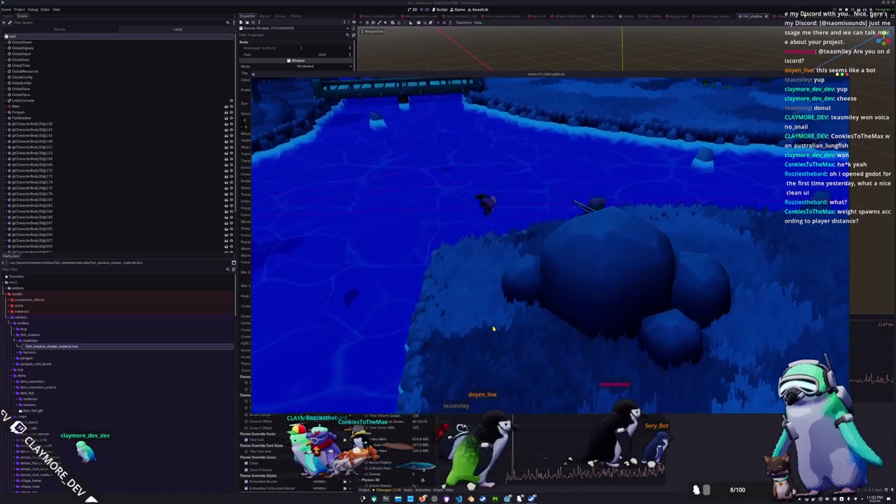
pyautogui.press('d')
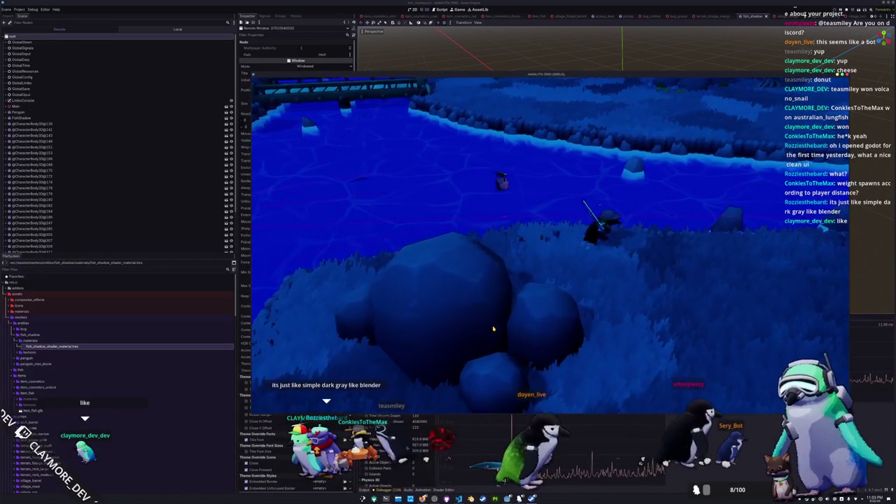
pyautogui.press('d')
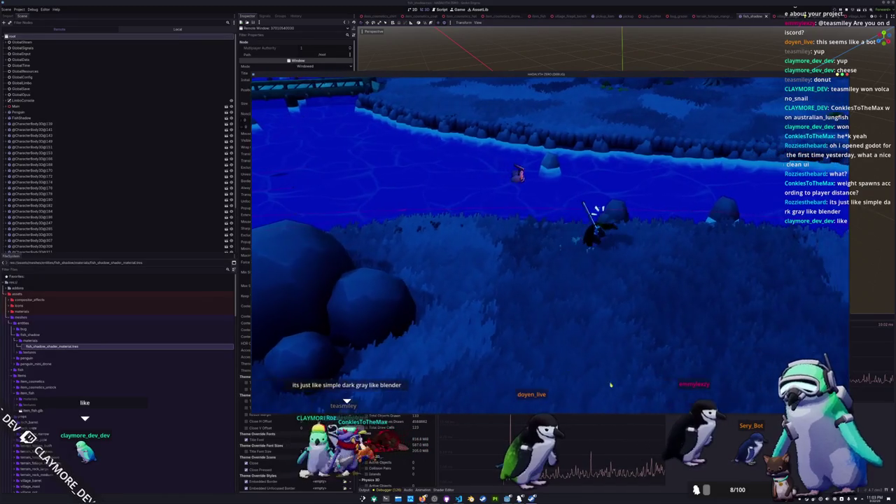
pyautogui.press('d')
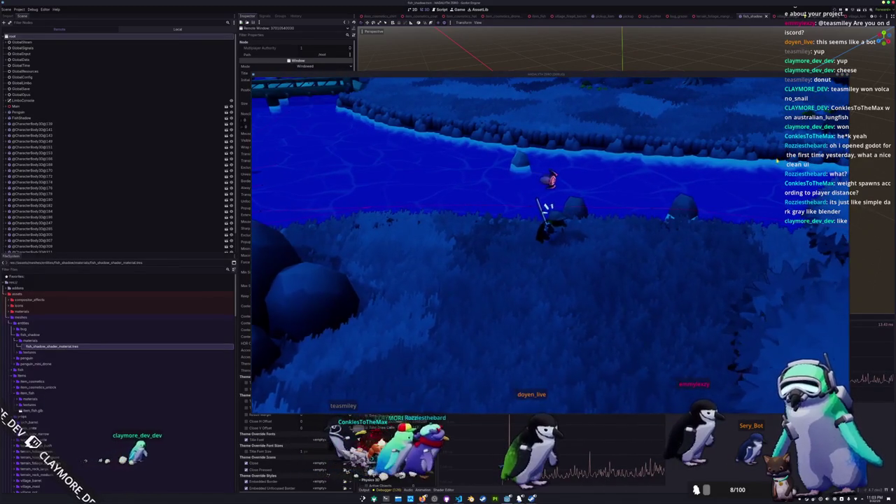
pyautogui.press('super+Page_Down')
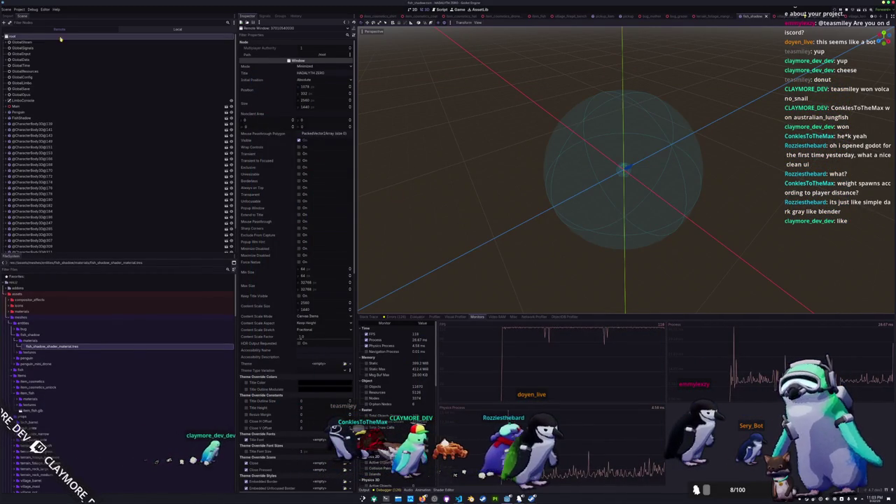
pyautogui.click(19, 9)
# Open Project Settings over the 3D view and close it again.
pyautogui.click(35, 16)
pyautogui.moveTo(160, 125)
pyautogui.mouseDown()
pyautogui.moveTo(509, 129)
pyautogui.moveTo(464, 149)
pyautogui.mouseUp()
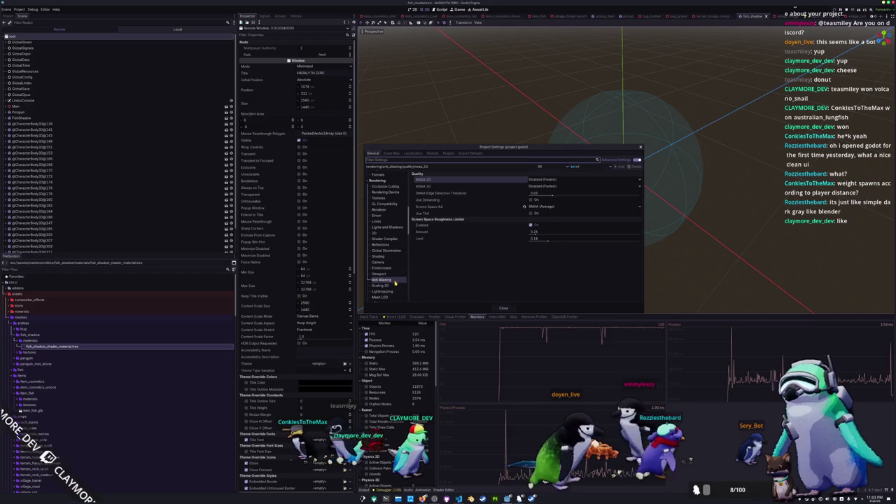
pyautogui.scroll(1, 389, 273)
pyautogui.press('Escape')
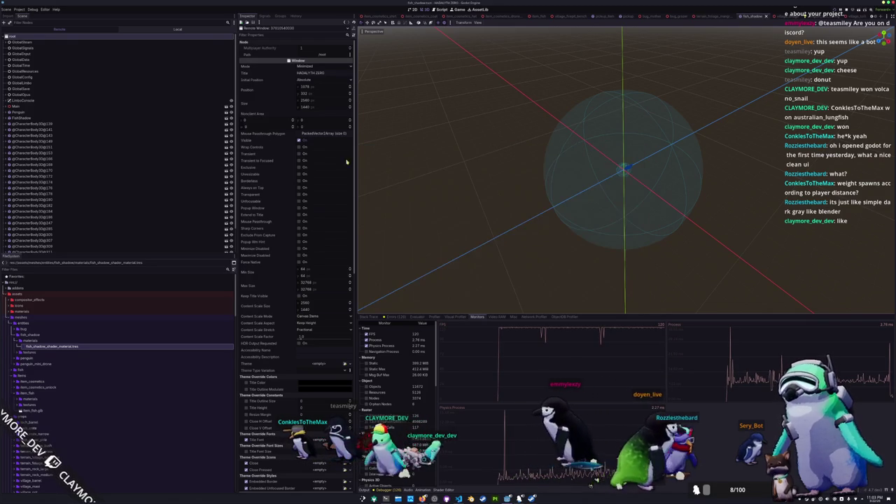
# Switch the editor theme Style from Classic to Modern under Editor Settings > Interface > Theme.
pyautogui.click(45, 9)
pyautogui.click(53, 15)
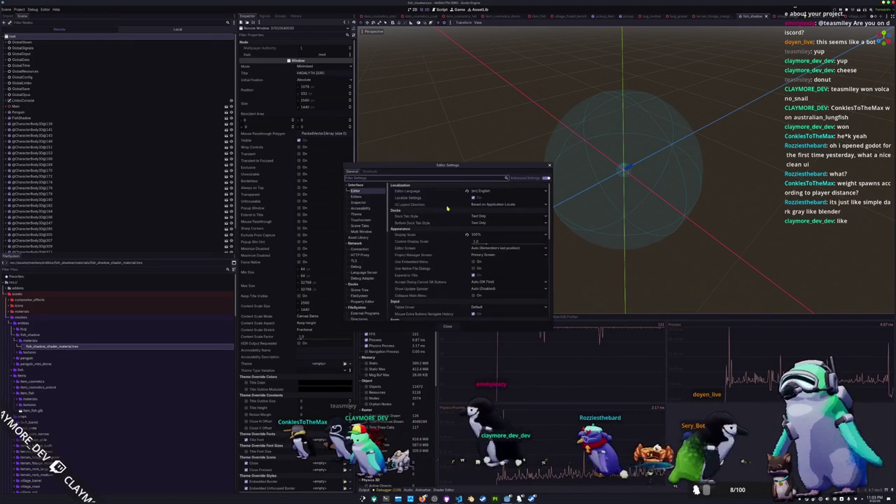
pyautogui.click(367, 202)
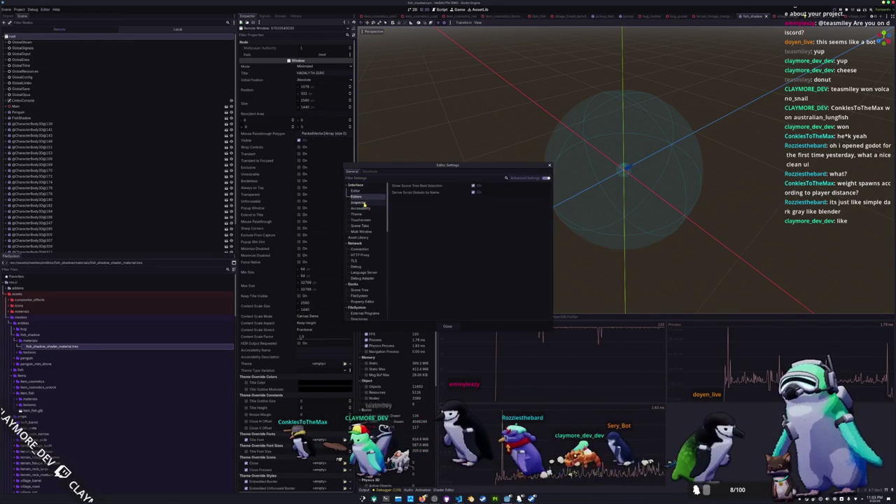
pyautogui.click(375, 214)
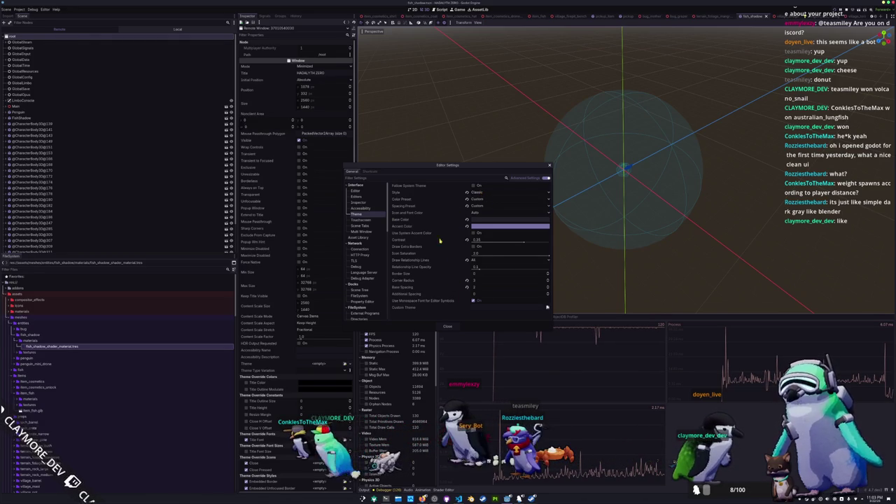
pyautogui.click(479, 200)
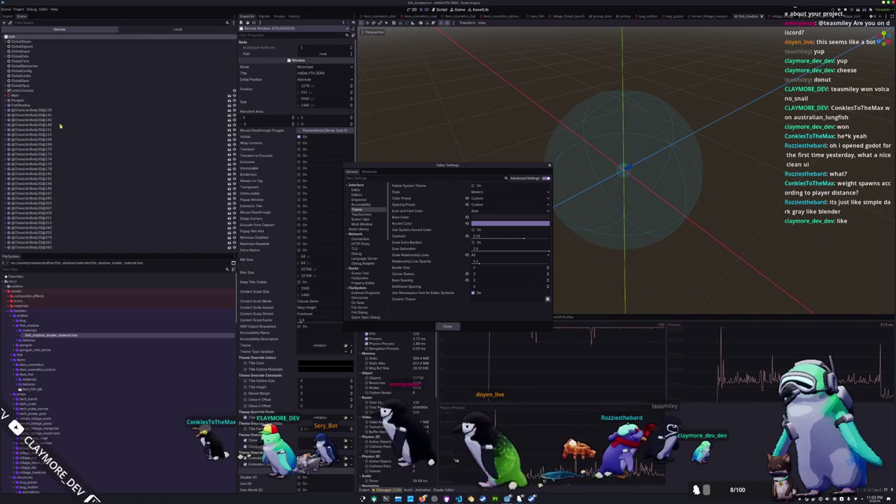
# Set the editor theme Style back to Classic and close Editor Settings.
pyautogui.moveTo(388, 166); pyautogui.dragTo(411, 136)
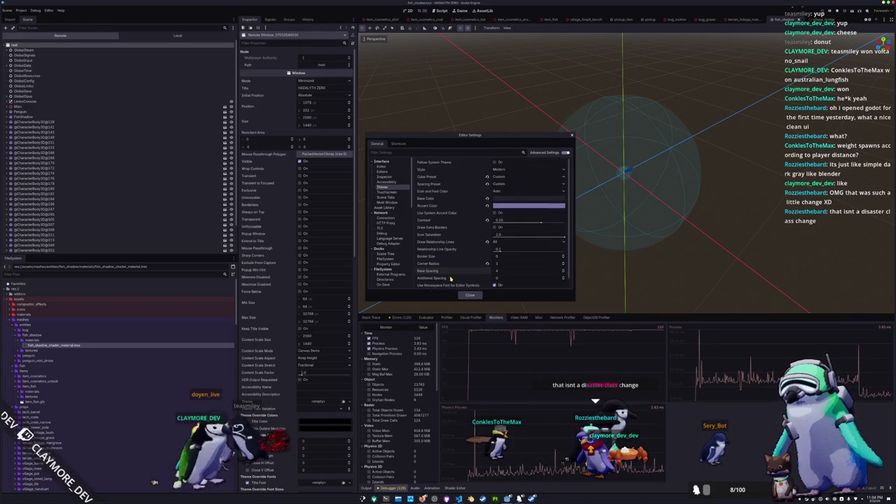
pyautogui.scroll(-1, 451, 277)
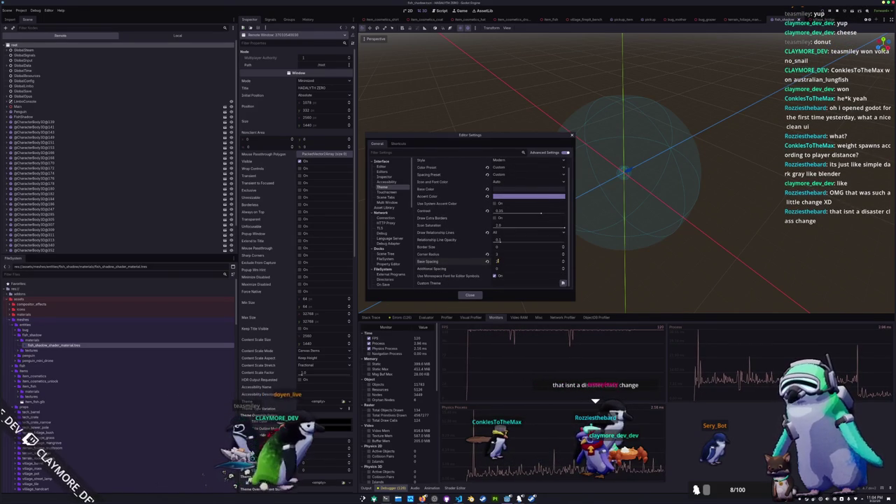
pyautogui.click(486, 163)
pyautogui.click(501, 172)
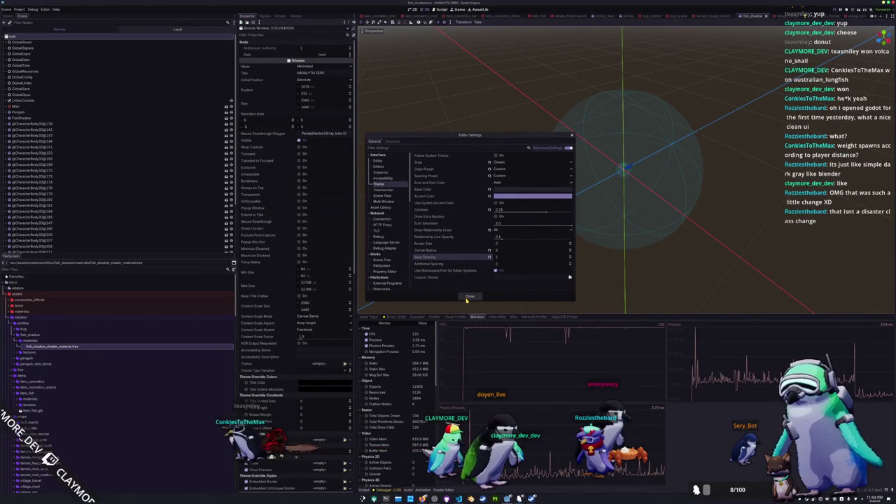
pyautogui.click(469, 297)
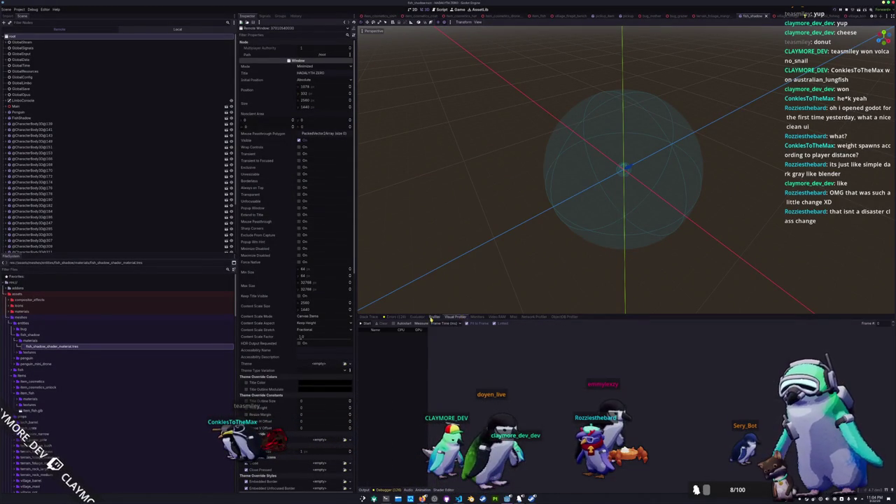
# Cycle the Debugger tabs, including Stack Trace, ObjectDB and Video RAM, resizing the bottom panel.
pyautogui.click(434, 317)
pyautogui.click(394, 318)
pyautogui.click(369, 317)
pyautogui.click(516, 317)
pyautogui.click(534, 316)
pyautogui.click(564, 317)
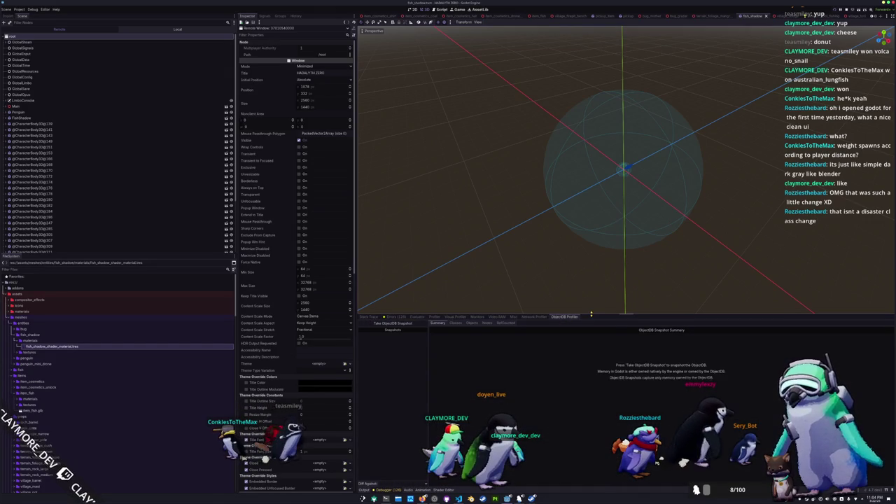
pyautogui.moveTo(591, 315); pyautogui.dragTo(592, 191)
pyautogui.click(498, 191)
pyautogui.click(478, 191)
pyautogui.moveTo(599, 189); pyautogui.dragTo(599, 361)
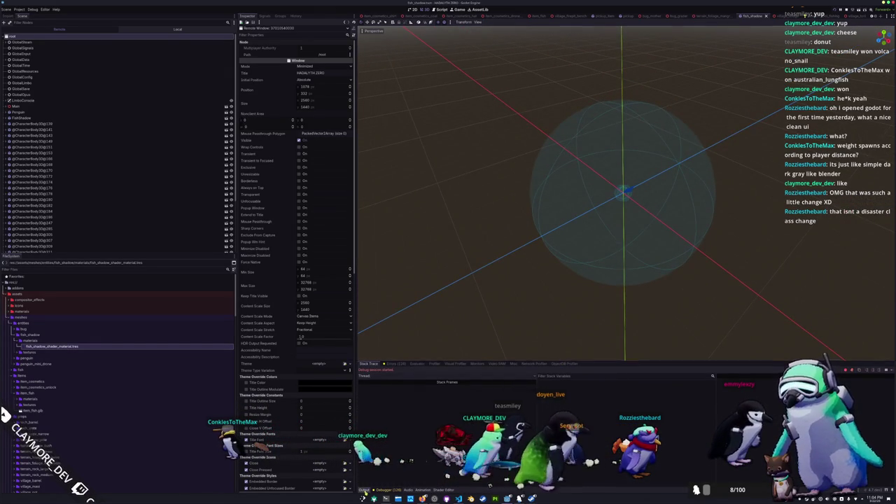
# Switch among the Shader Editor, Audio, Output and Debugger bottom panels.
pyautogui.click(423, 490)
pyautogui.click(408, 490)
pyautogui.click(364, 490)
pyautogui.click(387, 490)
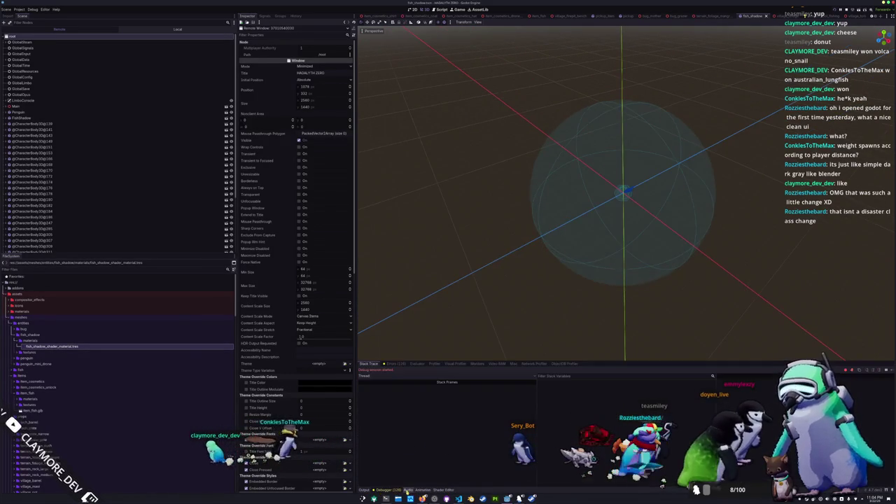
pyautogui.click(409, 491)
pyautogui.click(423, 491)
pyautogui.click(443, 491)
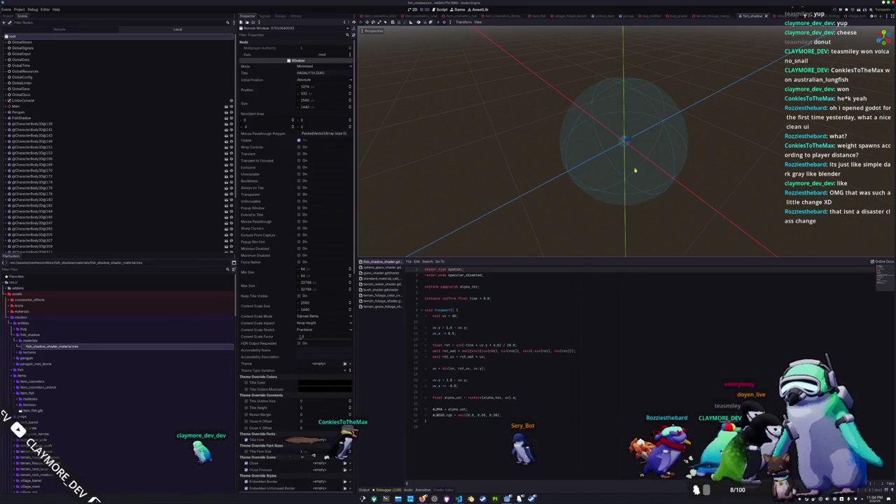
pyautogui.click(443, 490)
pyautogui.click(387, 490)
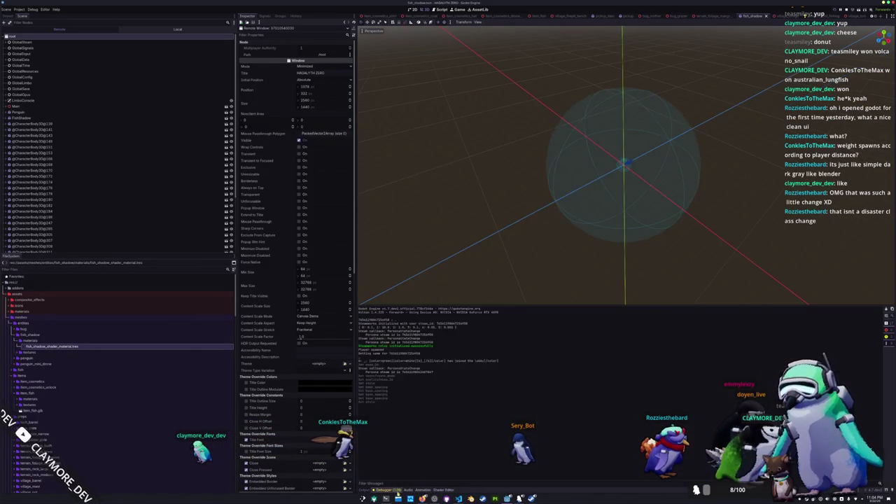
pyautogui.click(408, 490)
# Resize the Audio bus panel, then leave the Output log showing under the 3D view.
pyautogui.scroll(4, 525, 318)
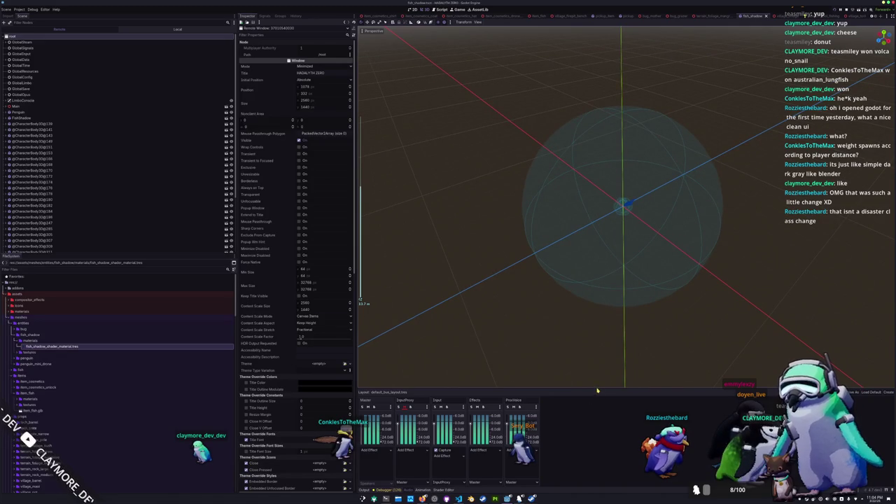
pyautogui.moveTo(597, 390)
pyautogui.mouseDown()
pyautogui.moveTo(574, 370)
pyautogui.moveTo(553, 270)
pyautogui.moveTo(525, 261)
pyautogui.mouseUp()
pyautogui.click(408, 490)
pyautogui.click(387, 490)
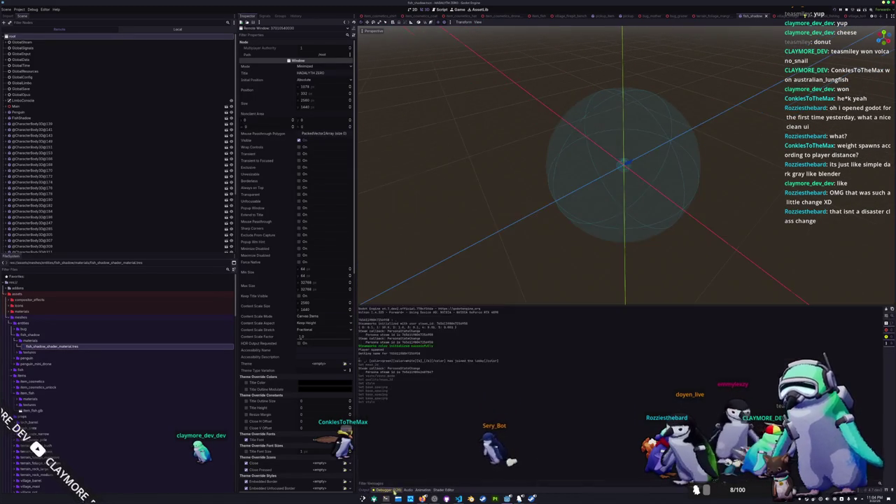
pyautogui.click(410, 490)
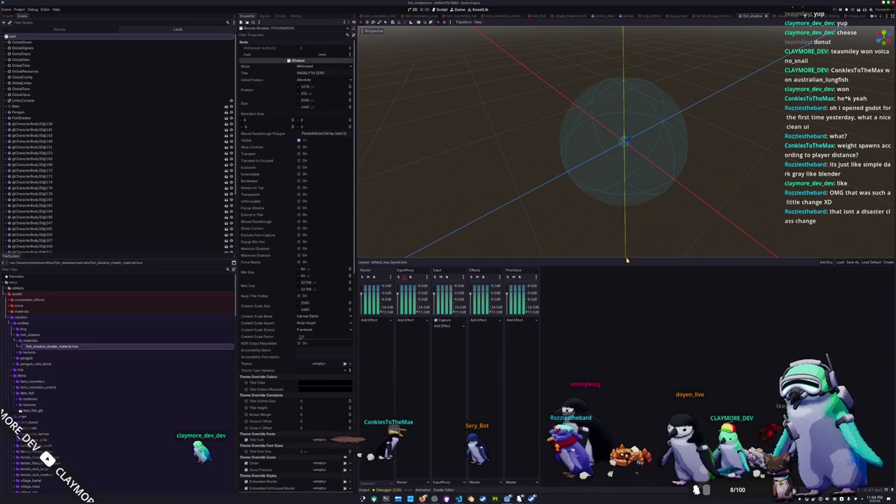
pyautogui.moveTo(623, 260)
pyautogui.mouseDown()
pyautogui.moveTo(628, 368)
pyautogui.moveTo(627, 334)
pyautogui.mouseUp()
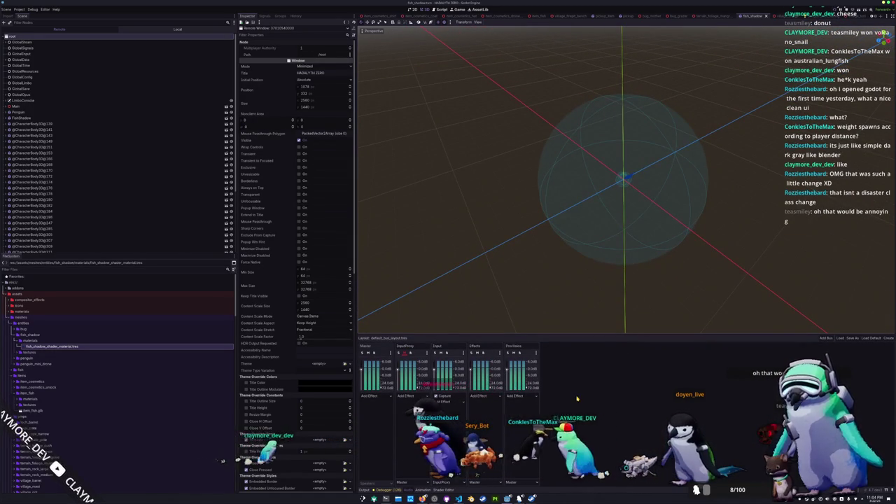
pyautogui.click(388, 489)
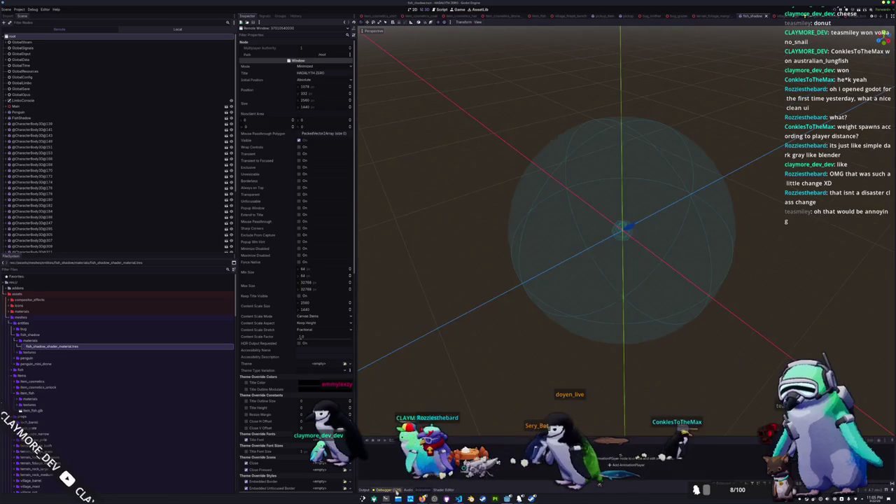
pyautogui.click(364, 490)
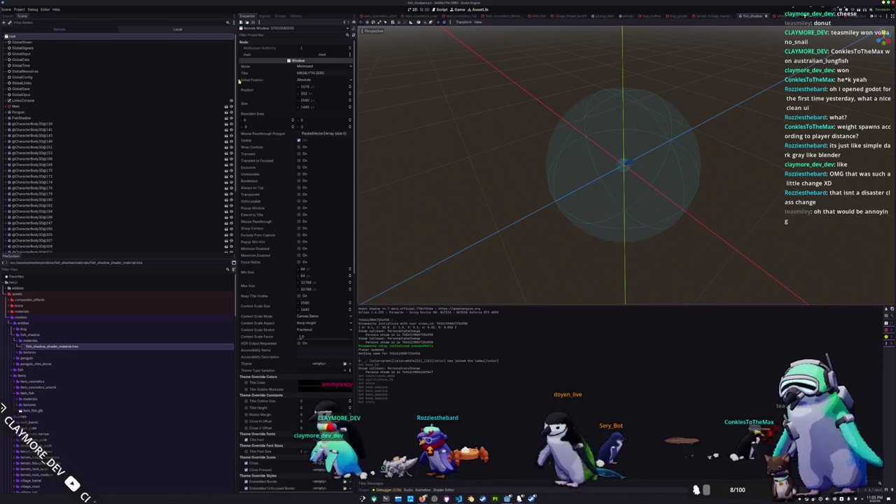
pyautogui.click(45, 9)
# Revert the theme's Base Spacing to default 4 and Style to Modern in Editor Settings.
pyautogui.click(59, 24)
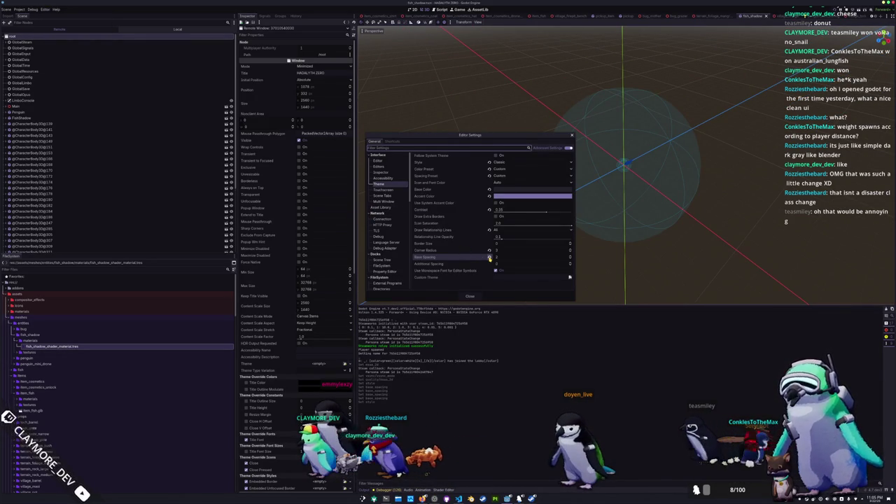
pyautogui.click(489, 257)
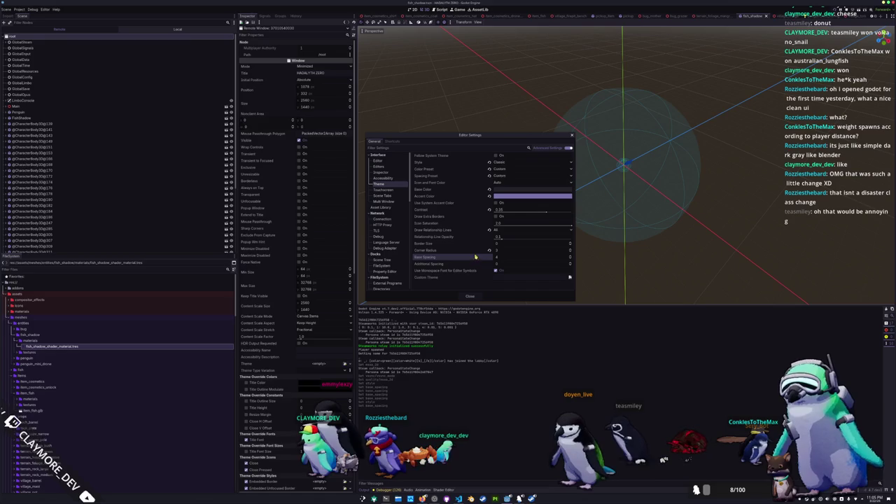
pyautogui.click(488, 168)
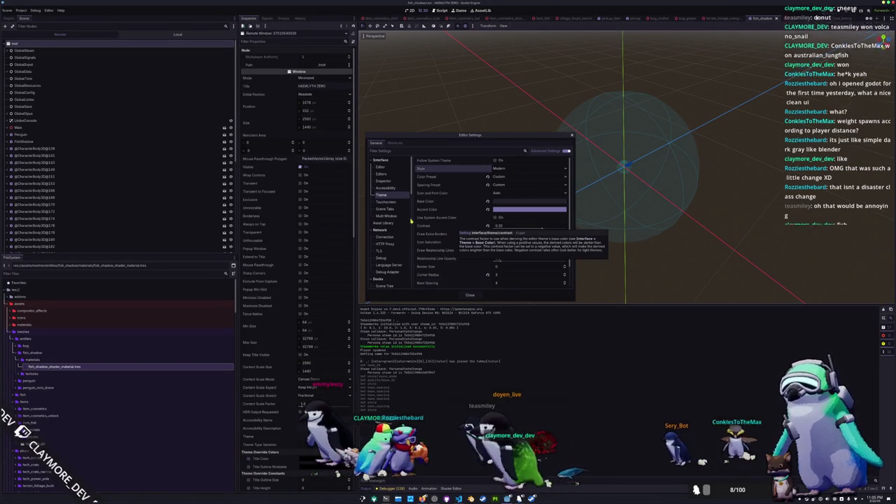
pyautogui.scroll(-5, 393, 241)
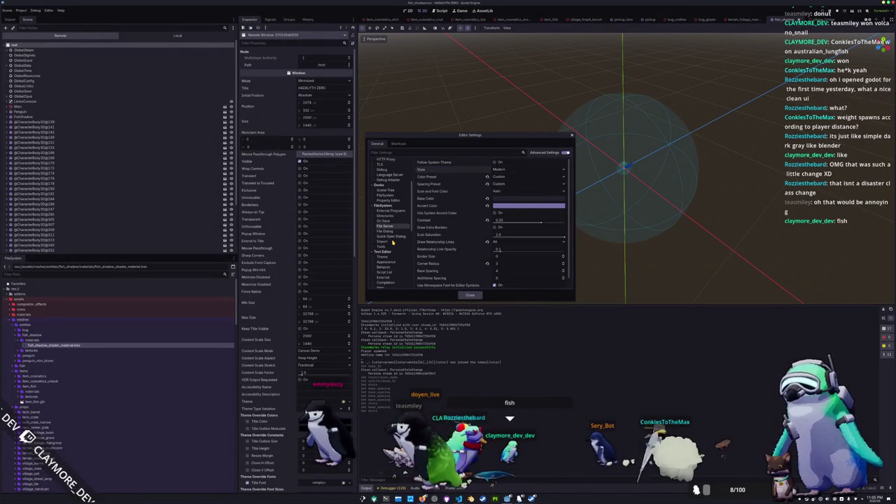
pyautogui.scroll(5, 393, 241)
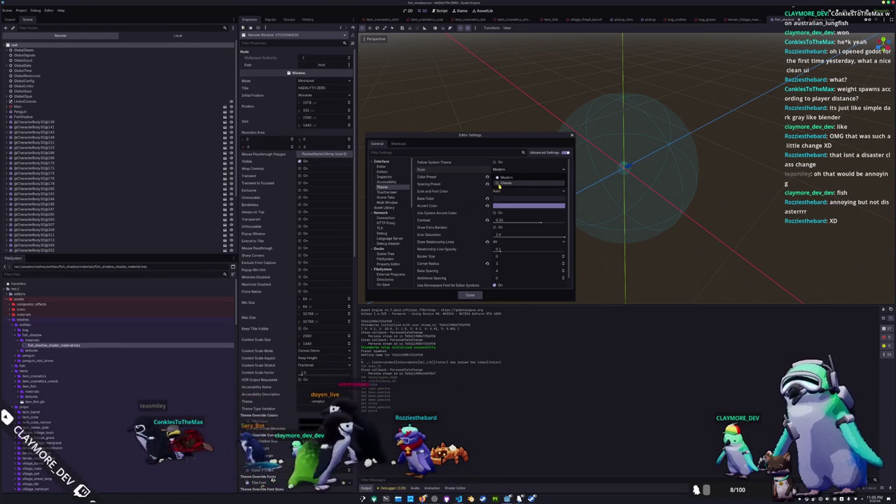
pyautogui.press('Print')
# Capture a region screenshot of the Classic option, mark it with a red freehand stroke, and close Spectacle.
pyautogui.moveTo(490, 180); pyautogui.dragTo(519, 189)
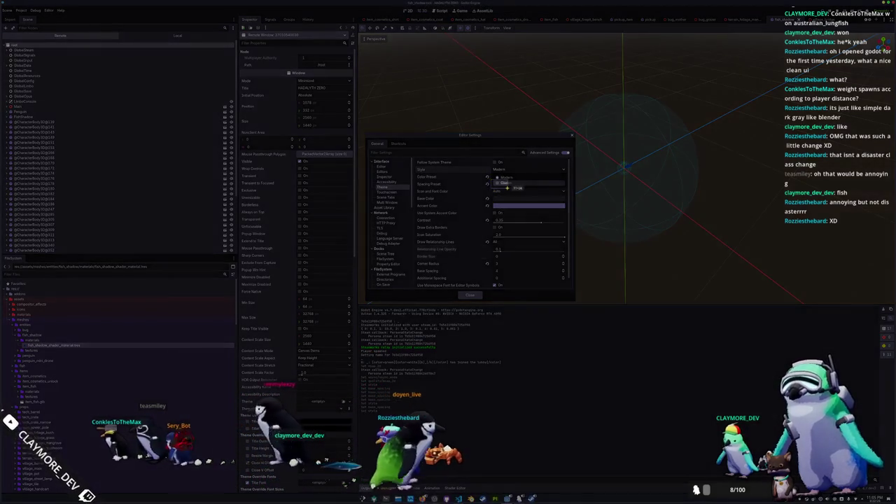
pyautogui.press('Return')
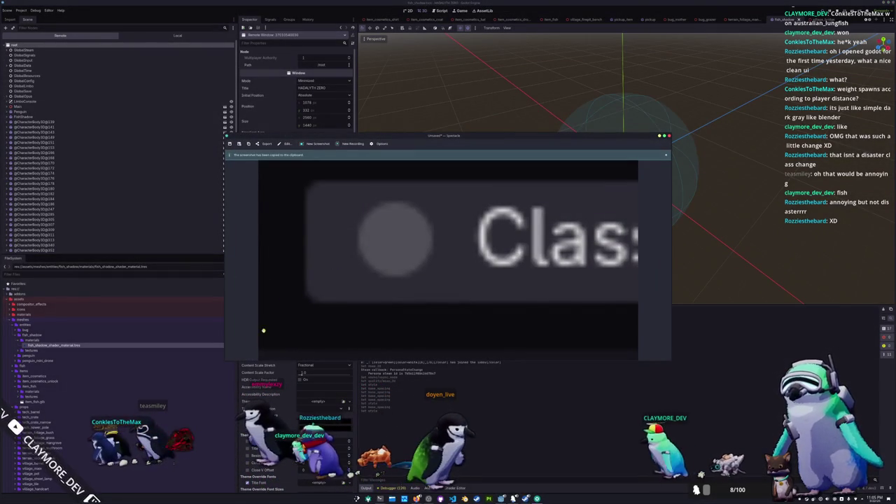
pyautogui.click(285, 144)
pyautogui.scroll(4, 418, 265)
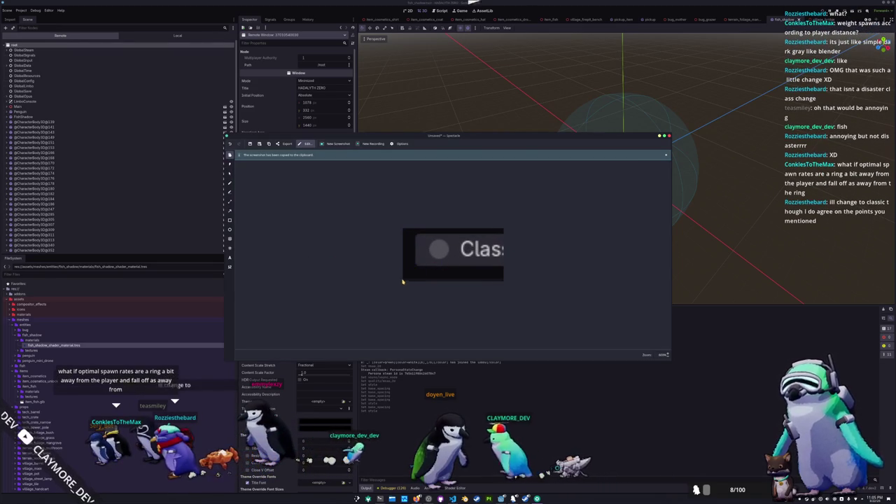
pyautogui.click(229, 184)
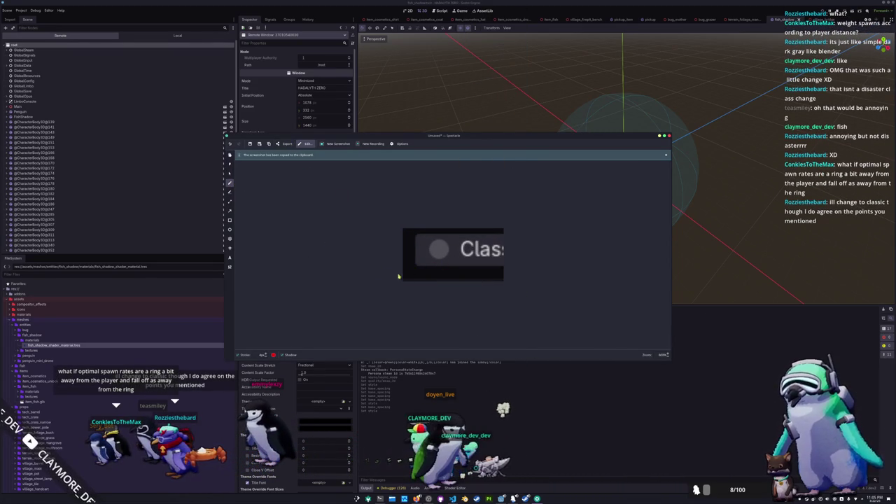
pyautogui.moveTo(410, 271); pyautogui.dragTo(413, 265)
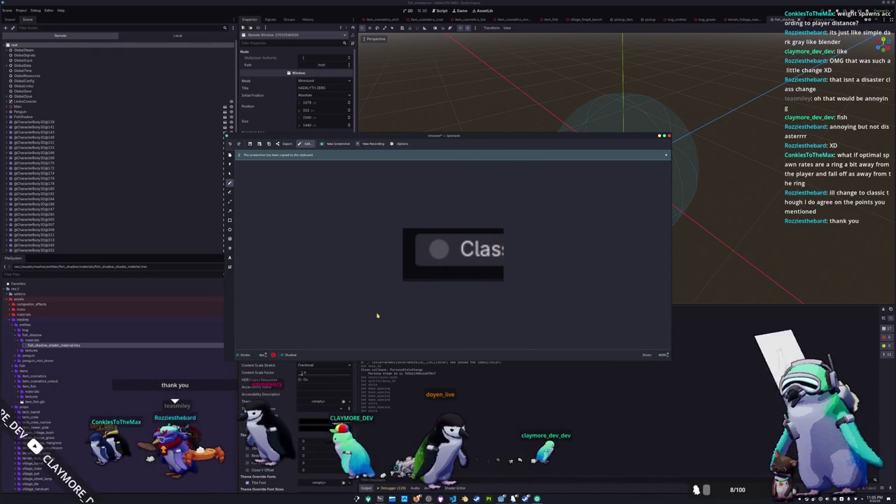
pyautogui.moveTo(416, 261); pyautogui.dragTo(409, 271)
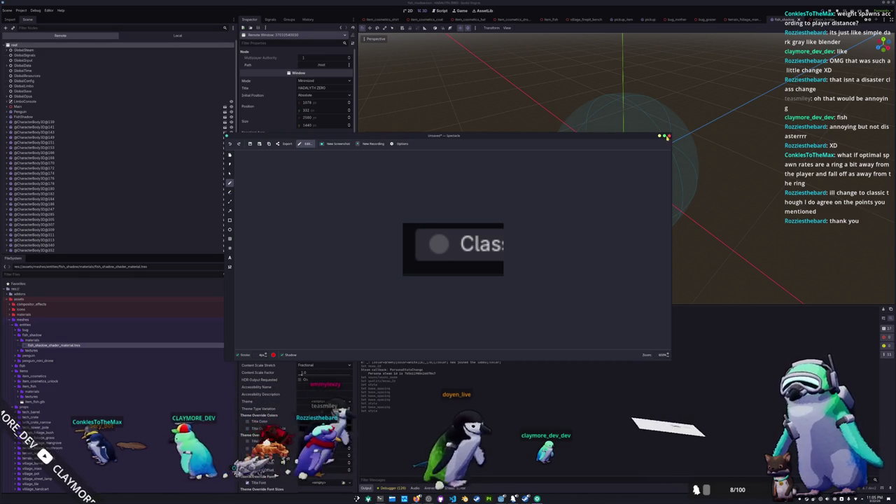
pyautogui.click(668, 136)
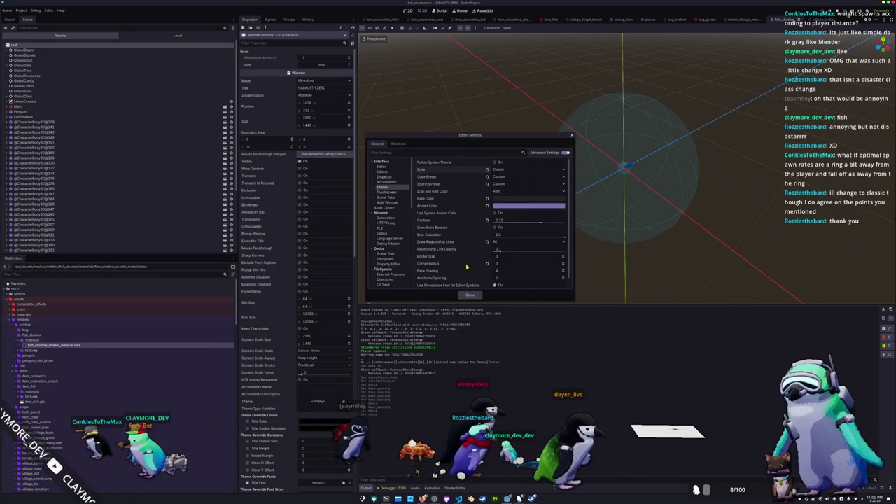
# Browse the Inspector and Editor categories in Editor Settings, then close the dialog.
pyautogui.scroll(-2, 499, 266)
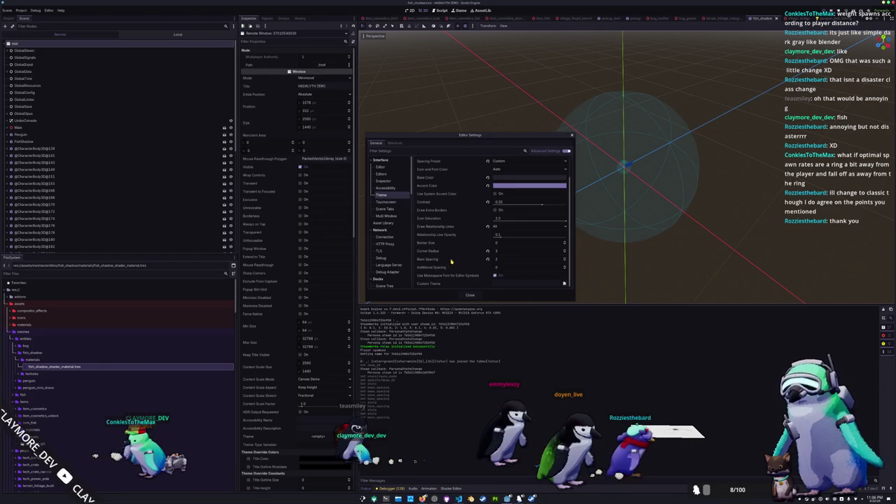
pyautogui.scroll(2, 451, 273)
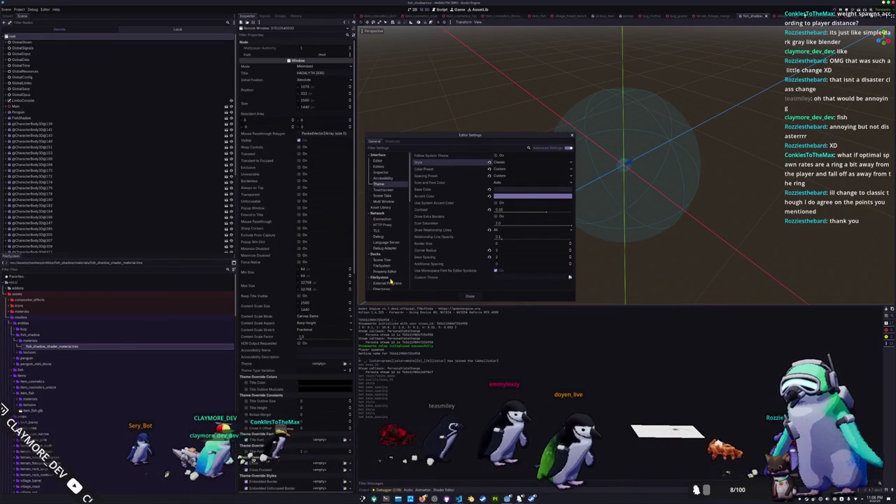
pyautogui.click(382, 172)
pyautogui.click(383, 162)
pyautogui.scroll(-2, 440, 239)
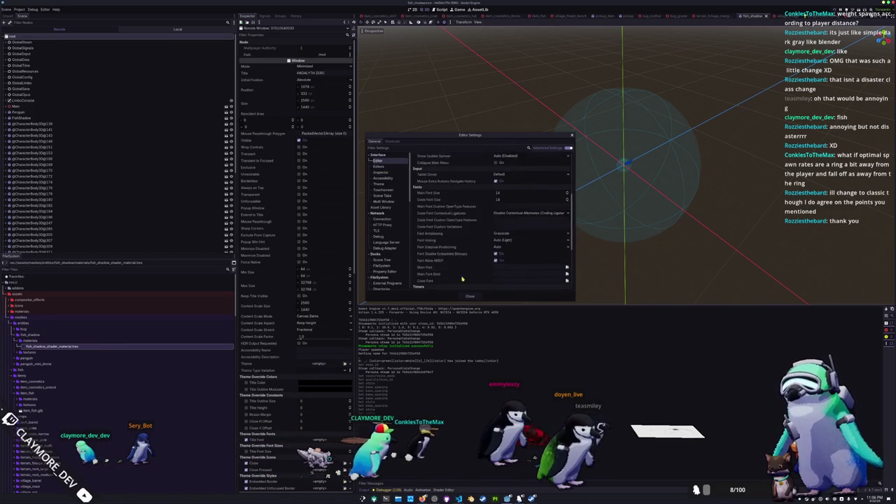
pyautogui.click(470, 295)
pyautogui.scroll(-4, 480, 242)
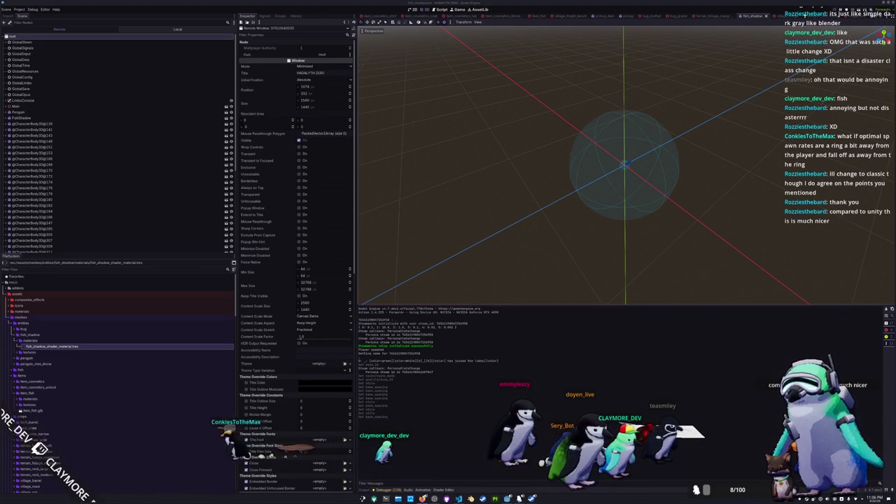
# Bring up the material.io browser window, widen it leftward, and scroll through the home page.
pyautogui.hotkey('alt', 'Tab')
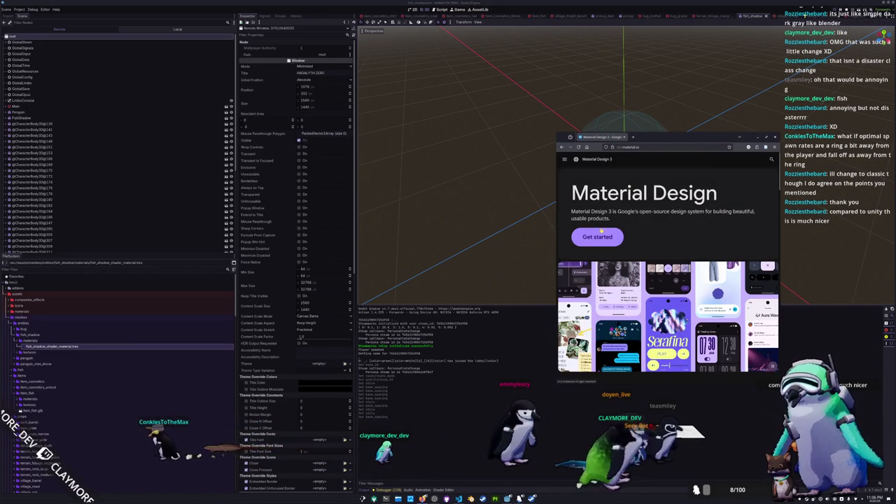
pyautogui.moveTo(556, 221)
pyautogui.mouseDown()
pyautogui.moveTo(444, 238)
pyautogui.moveTo(412, 255)
pyautogui.mouseUp()
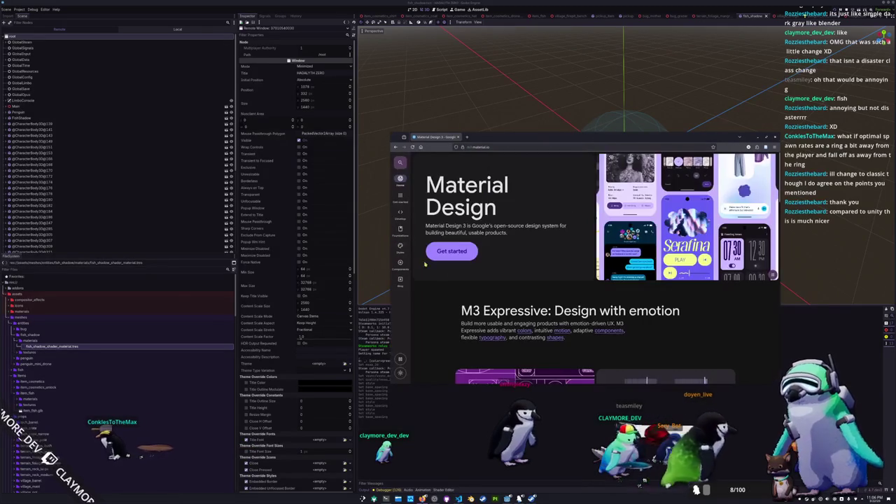
pyautogui.scroll(-10, 440, 273)
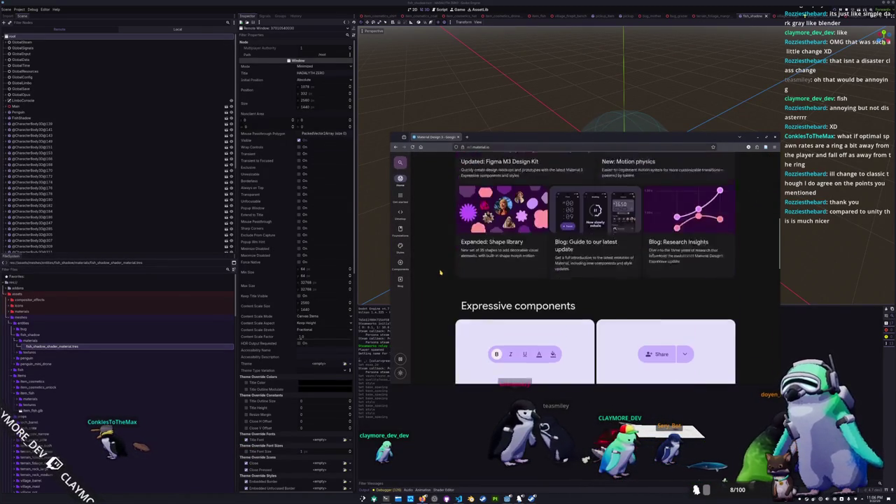
pyautogui.scroll(-7, 441, 273)
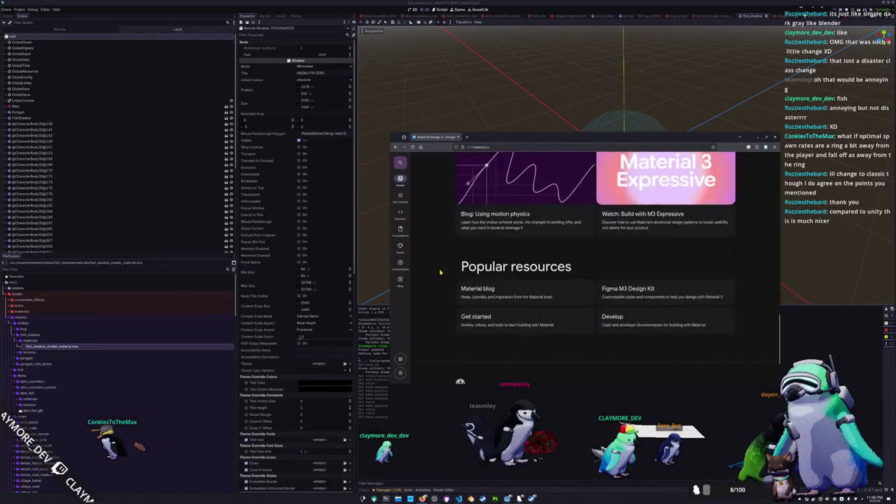
pyautogui.scroll(8, 441, 272)
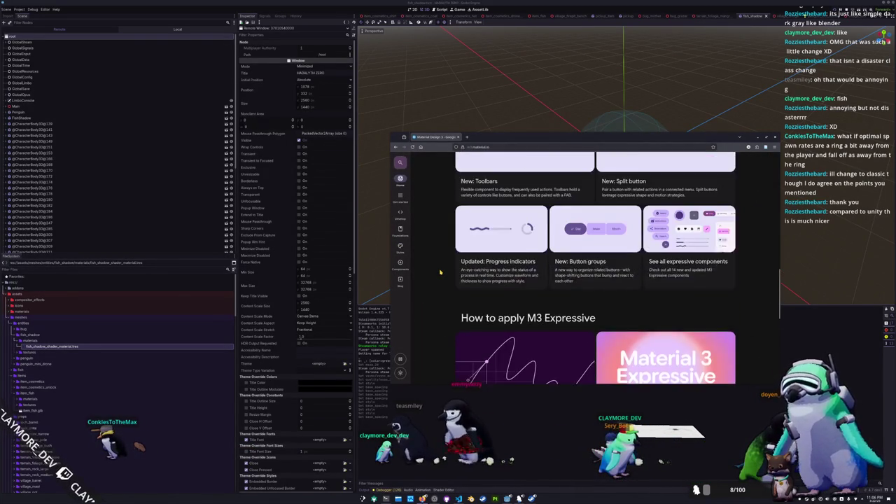
pyautogui.scroll(5, 441, 272)
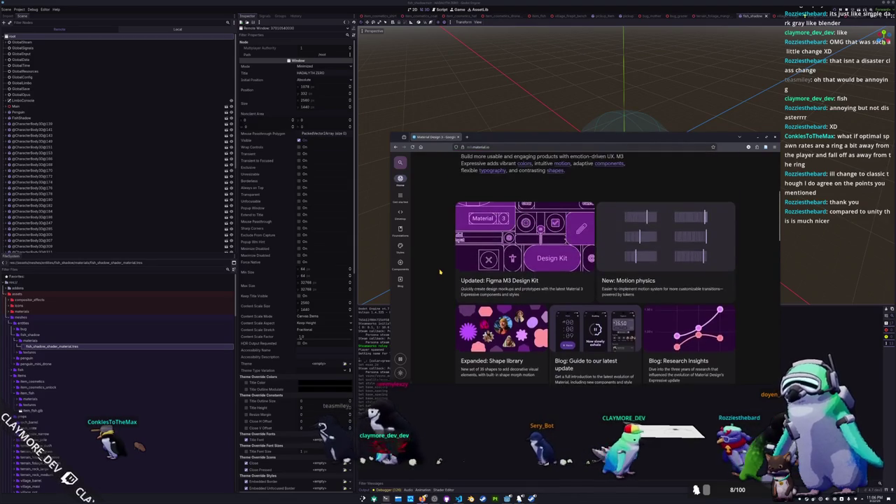
pyautogui.scroll(3, 441, 272)
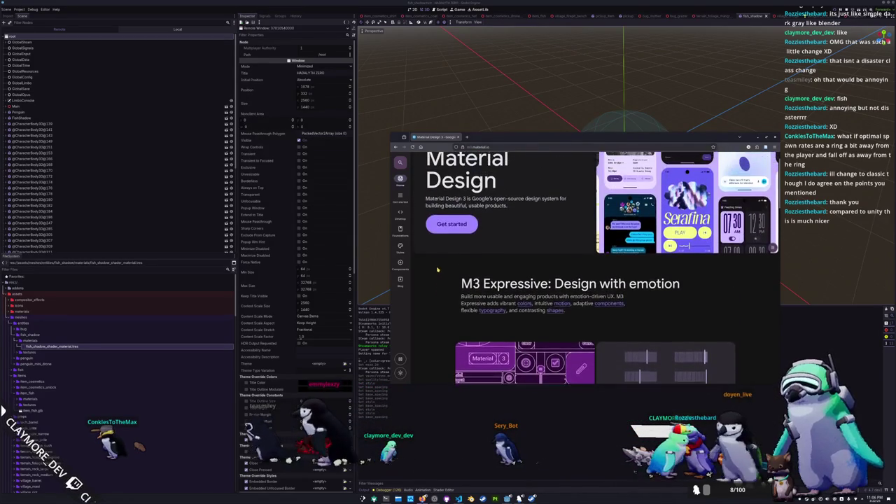
# Open the Material Design Get Started page and scroll through it.
pyautogui.click(445, 253)
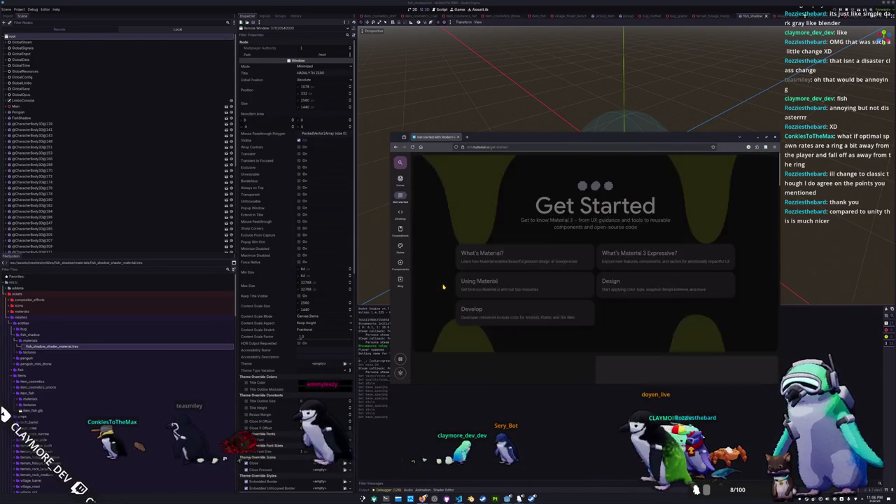
pyautogui.scroll(-5, 445, 283)
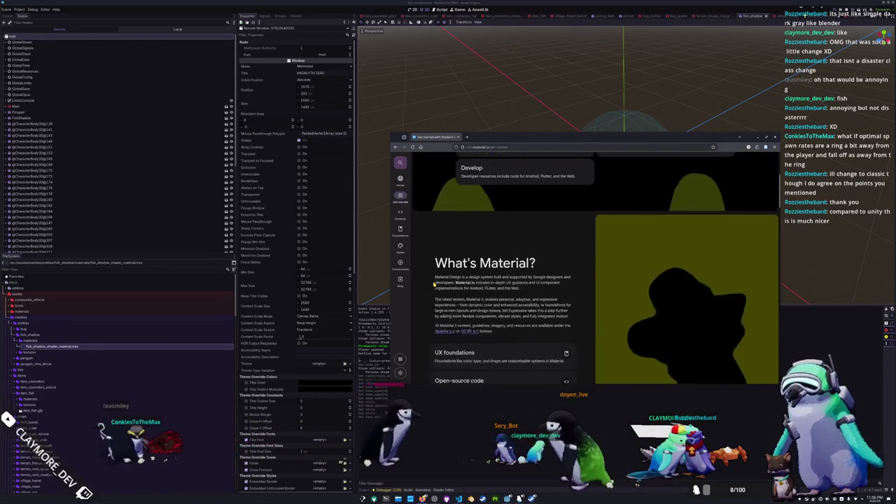
pyautogui.scroll(-10, 432, 283)
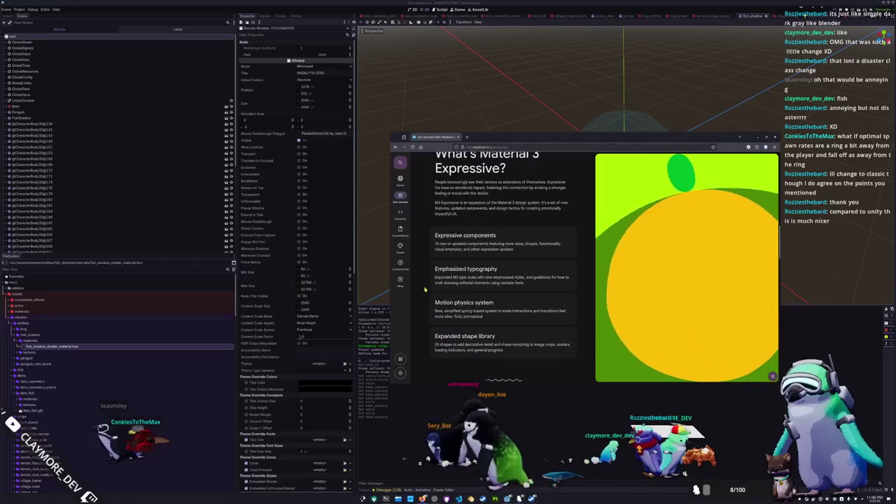
pyautogui.scroll(-8, 425, 289)
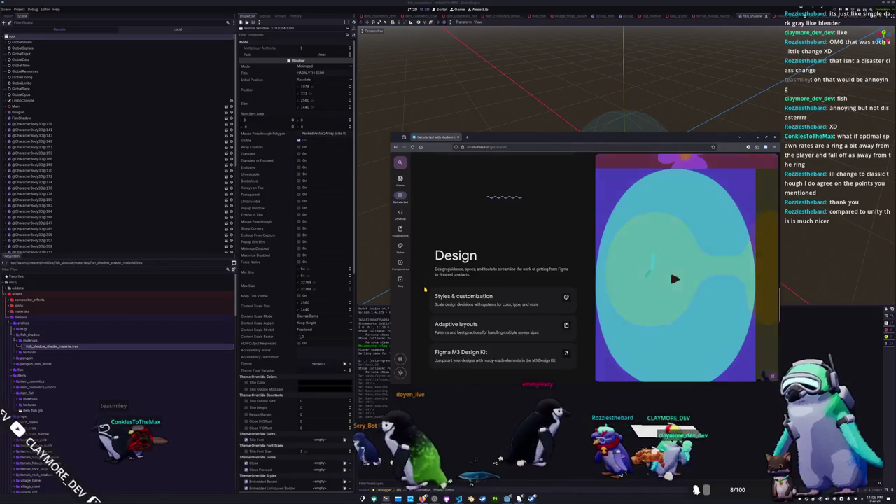
pyautogui.scroll(-10, 424, 289)
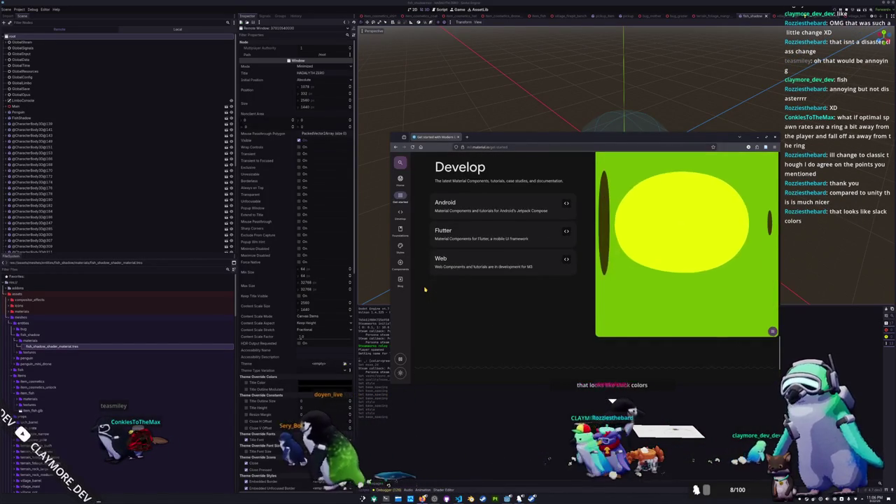
pyautogui.scroll(8, 424, 289)
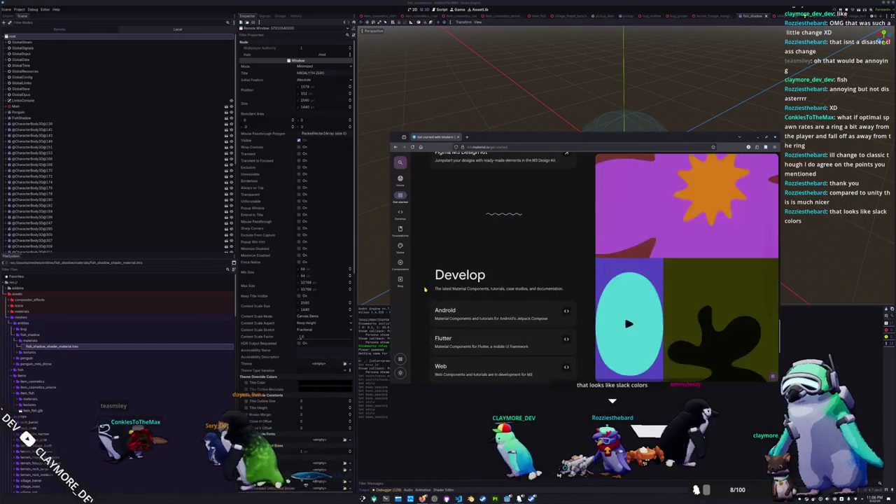
pyautogui.scroll(10, 425, 289)
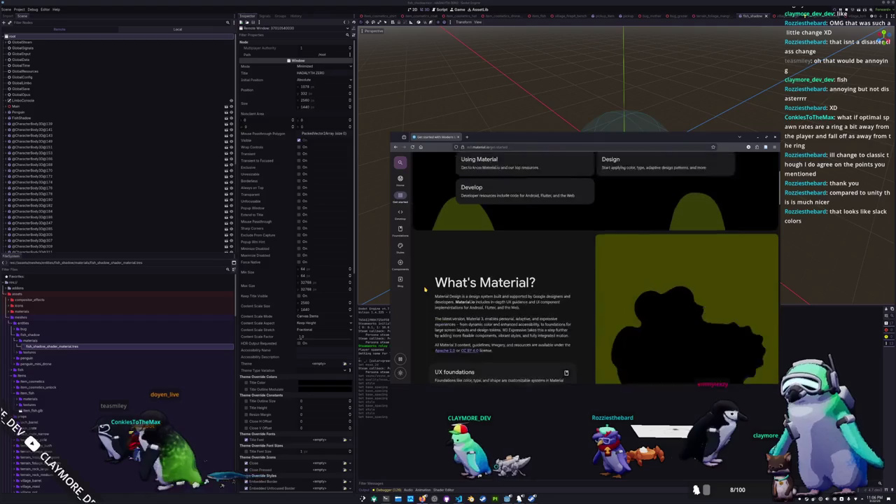
# Jump to the What's Material? section, then return to the Material Design home page.
pyautogui.click(490, 254)
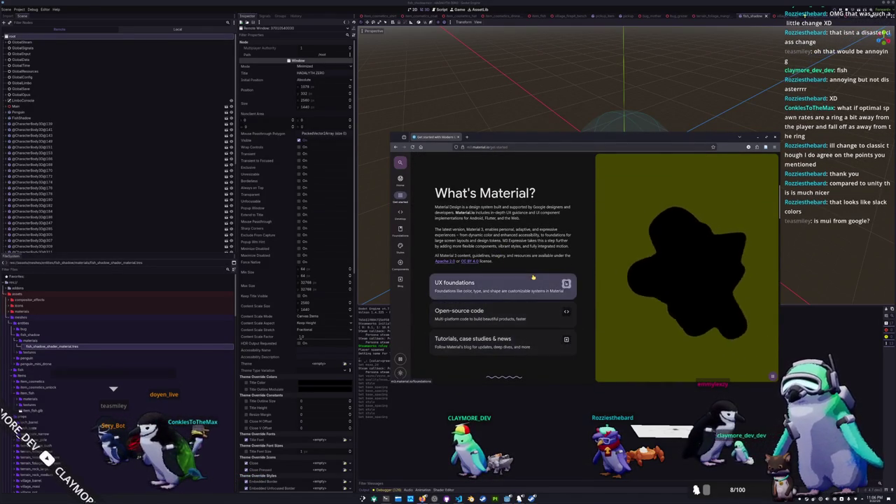
pyautogui.scroll(3, 532, 280)
pyautogui.scroll(1, 533, 277)
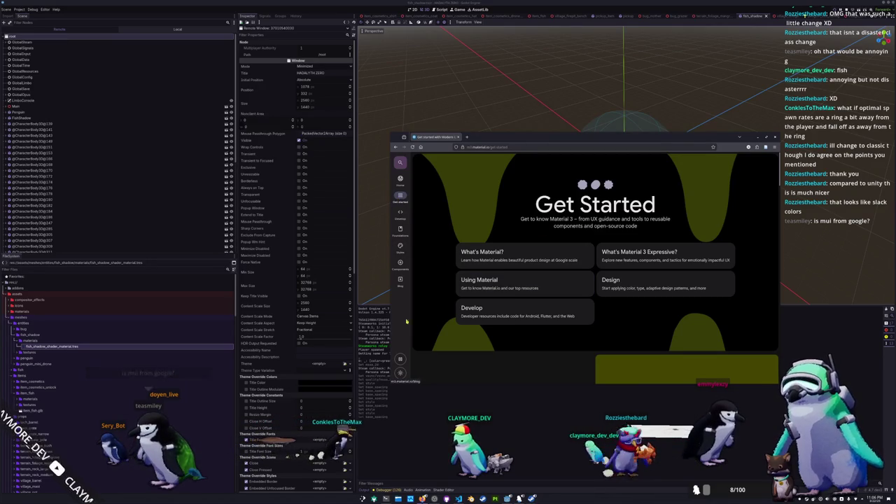
pyautogui.click(399, 179)
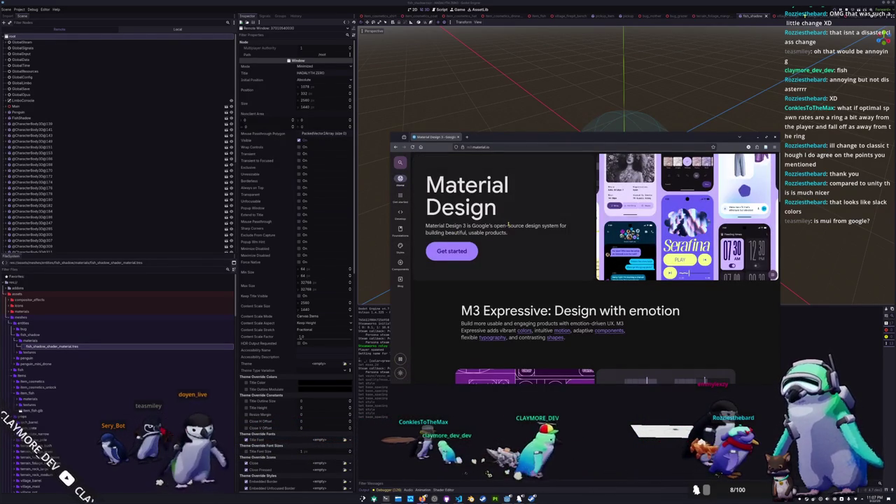
# Scroll the home page and highlight the phrase "Google's open-source design system".
pyautogui.scroll(-15, 455, 238)
pyautogui.scroll(15, 440, 306)
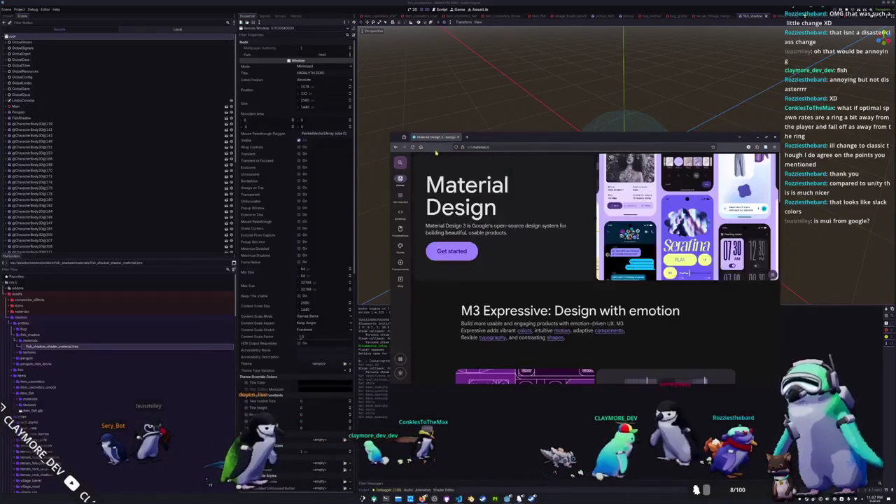
pyautogui.moveTo(472, 225); pyautogui.dragTo(525, 226)
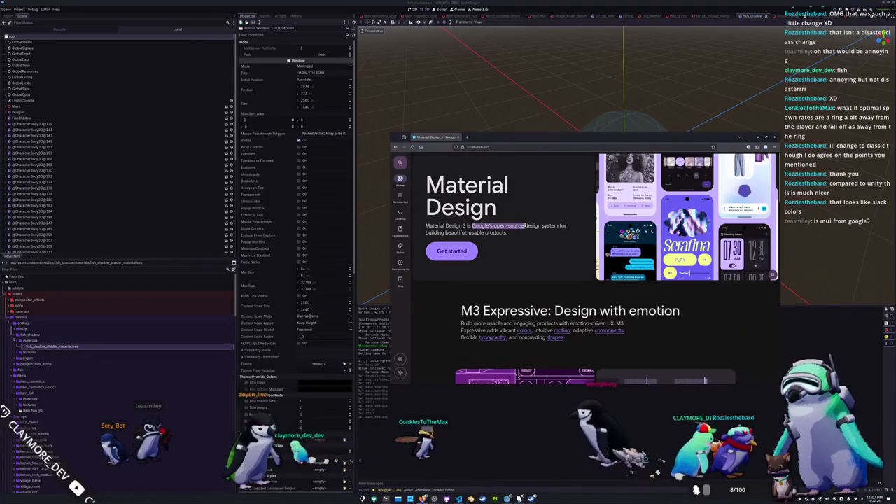
pyautogui.scroll(-5, 437, 310)
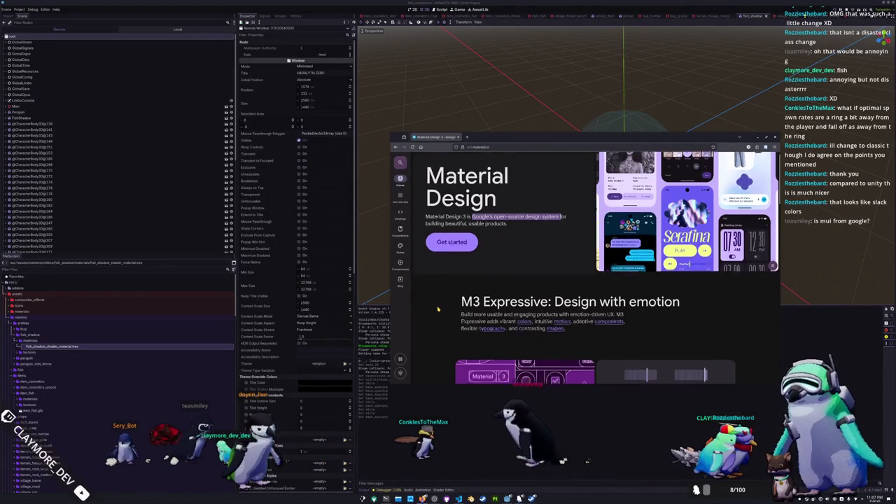
pyautogui.scroll(-4, 437, 310)
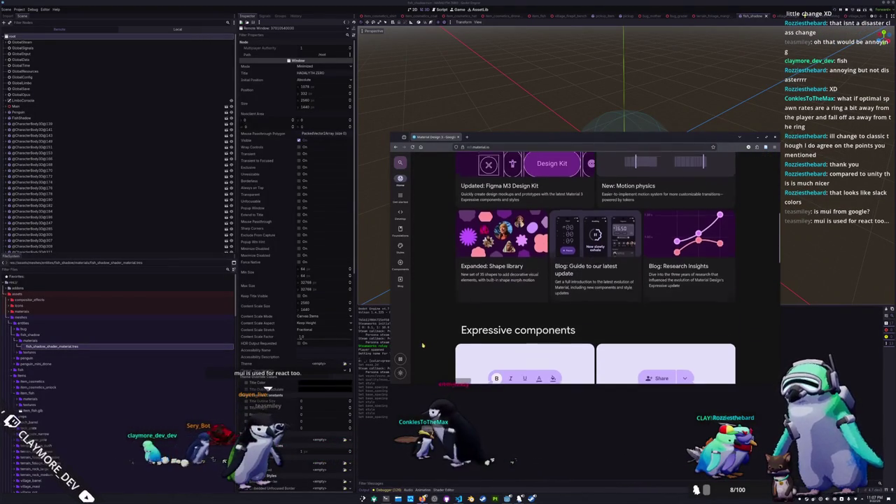
pyautogui.scroll(-1, 424, 339)
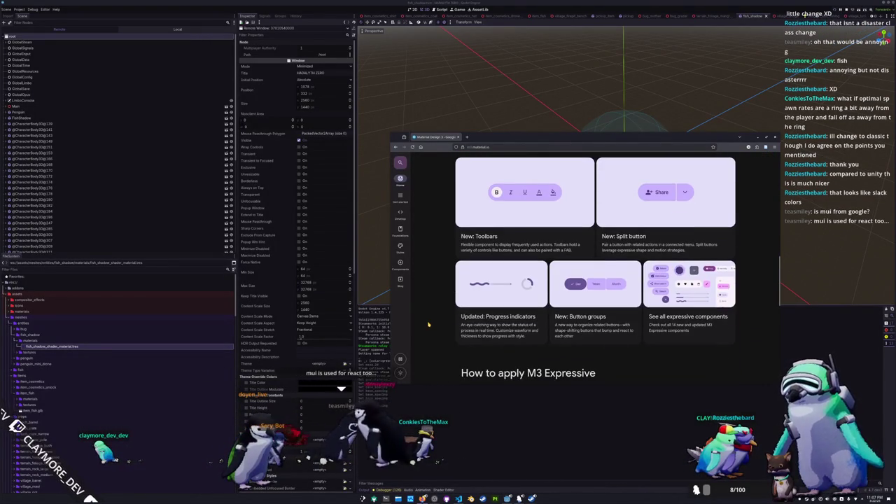
pyautogui.scroll(-3, 444, 291)
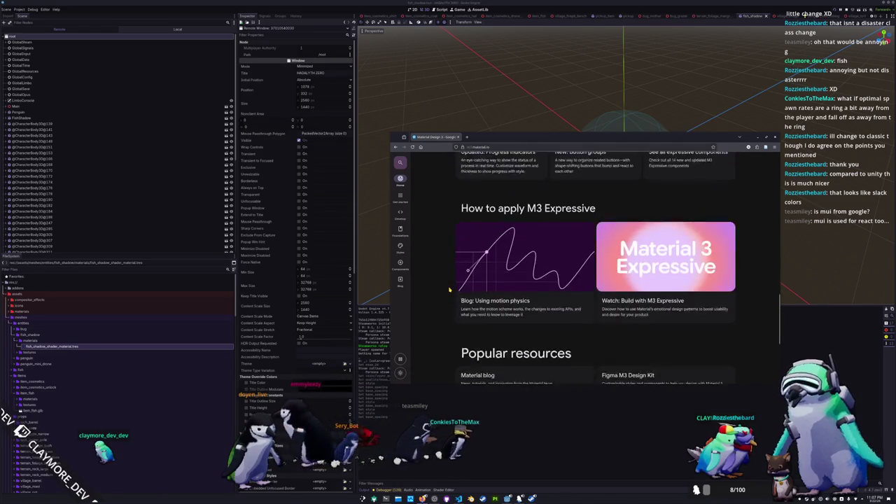
pyautogui.scroll(8, 449, 289)
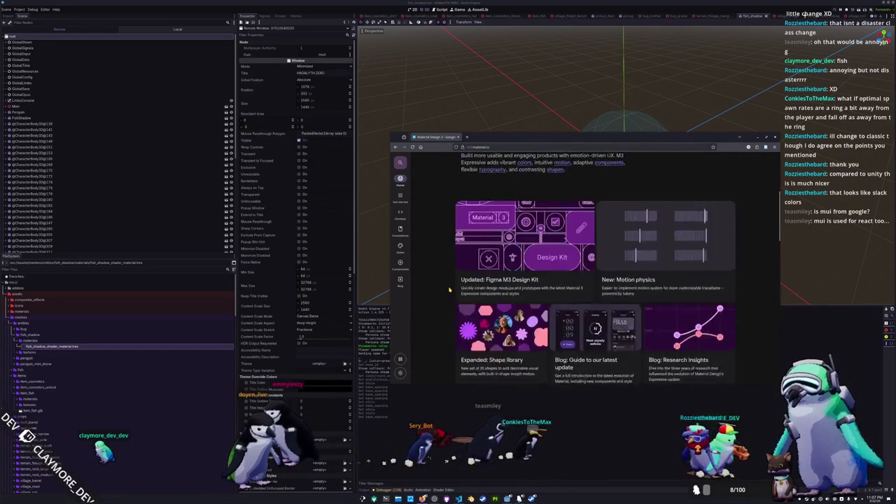
# Toggle the site between light and dark themes, ending on dark, then go to Get started.
pyautogui.click(400, 375)
pyautogui.click(401, 375)
pyautogui.click(400, 375)
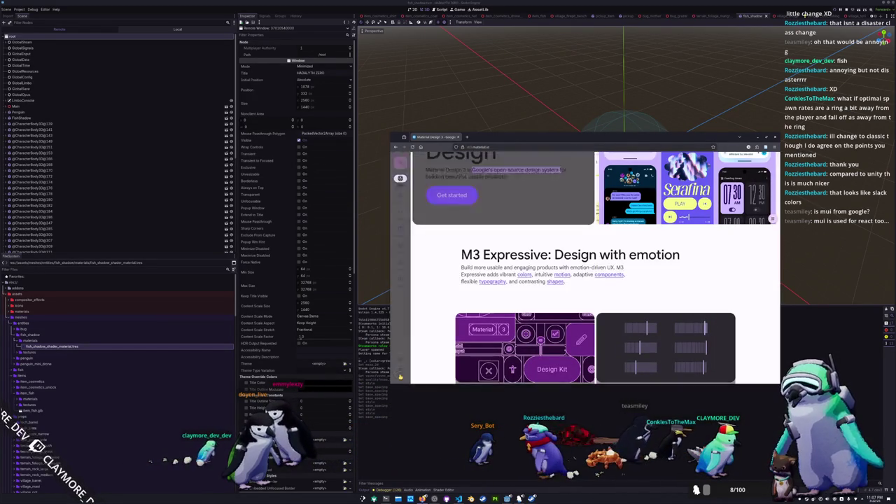
pyautogui.click(401, 374)
pyautogui.click(400, 375)
pyautogui.click(401, 375)
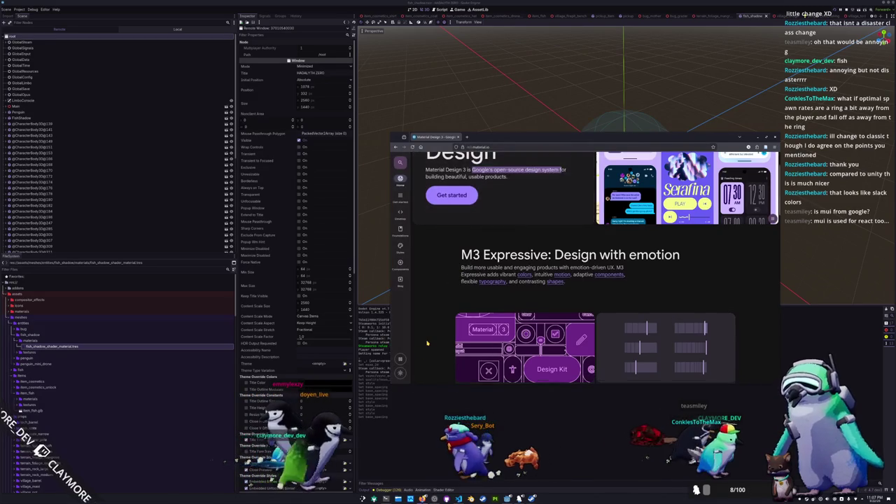
pyautogui.scroll(2, 426, 342)
pyautogui.moveTo(402, 214)
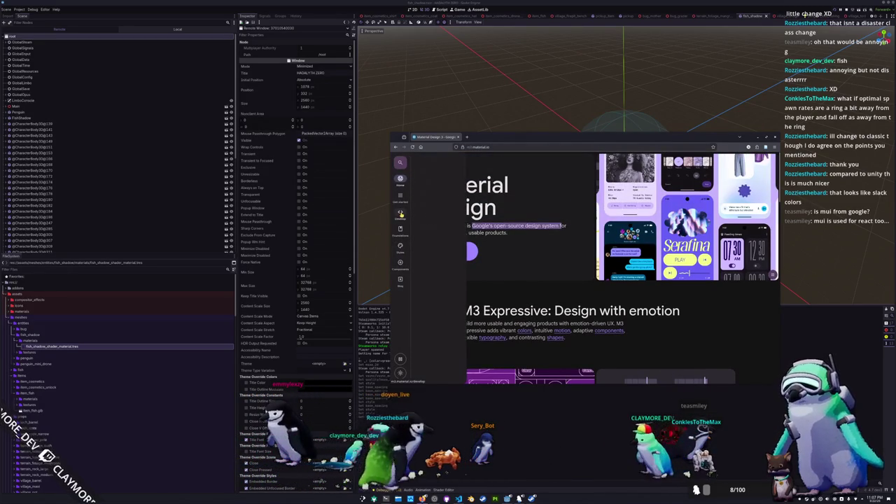
pyautogui.click(402, 197)
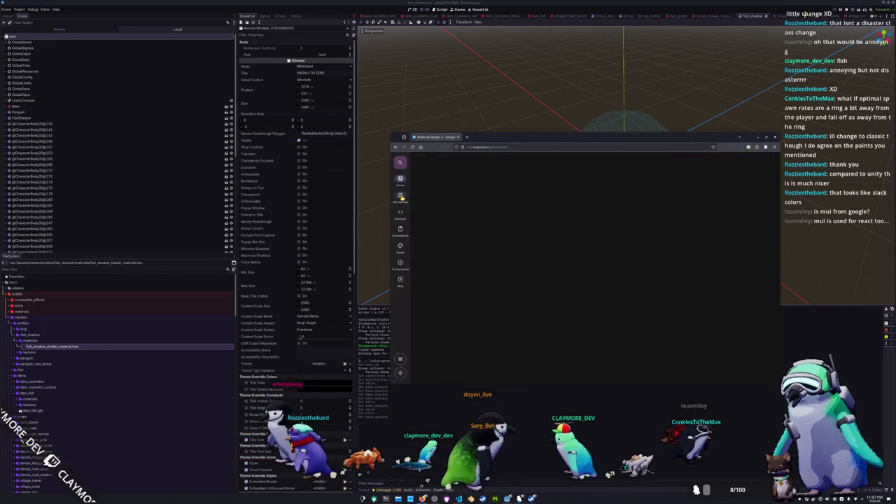
# Visit the Develop, Foundations, Styles and Components pages, then minimize the browser.
pyautogui.click(402, 213)
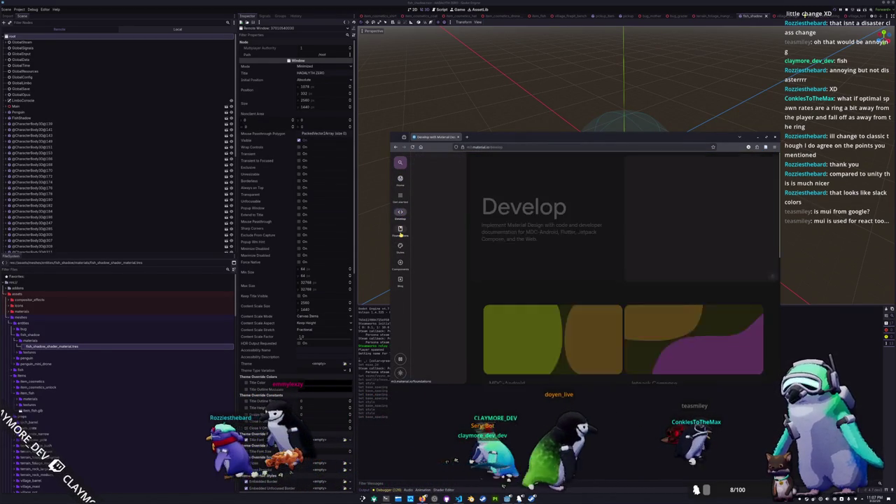
pyautogui.click(401, 229)
pyautogui.click(400, 247)
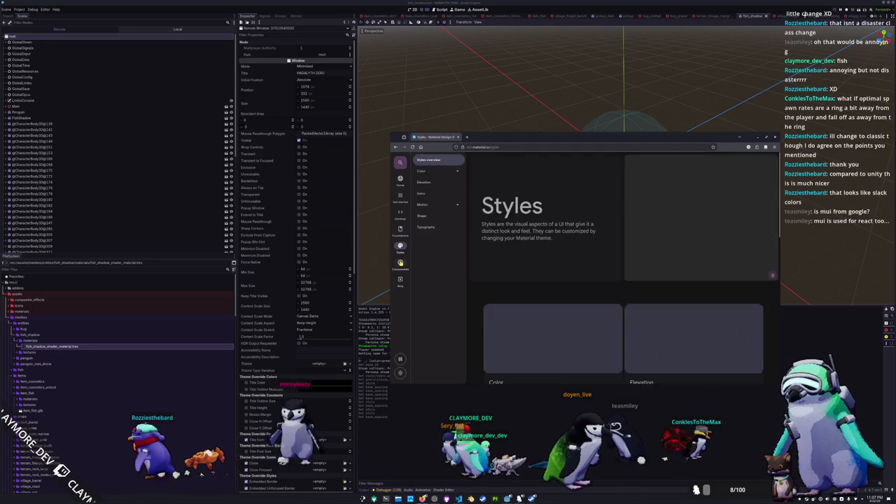
pyautogui.click(400, 263)
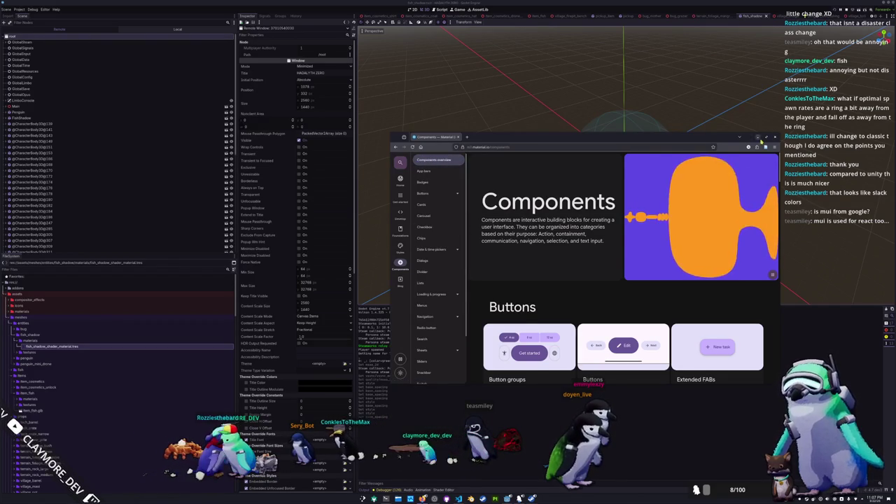
pyautogui.click(775, 137)
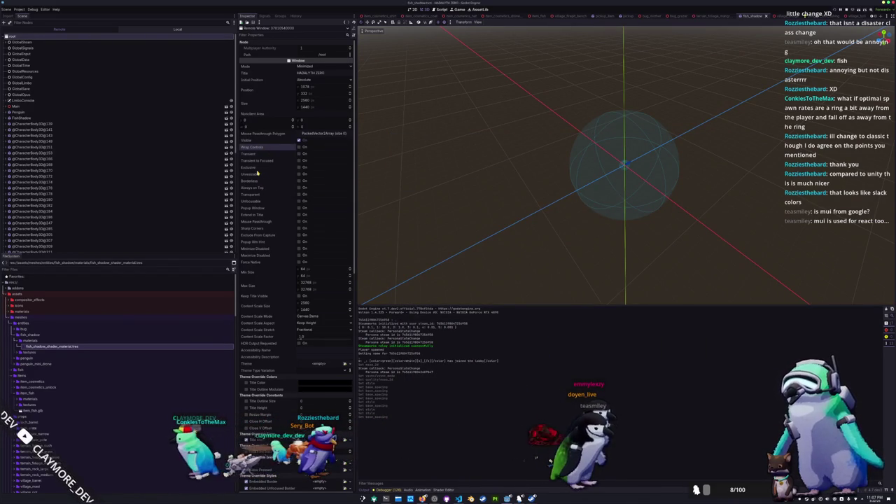
pyautogui.click(57, 124)
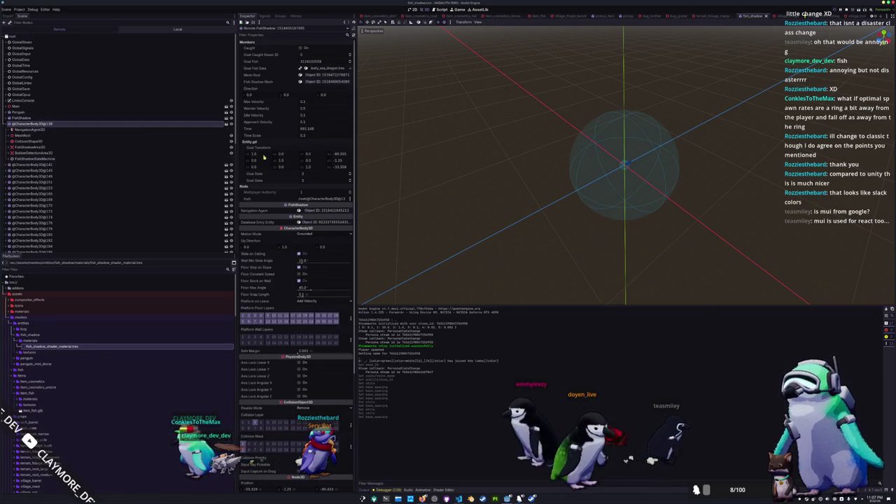
pyautogui.click(321, 69)
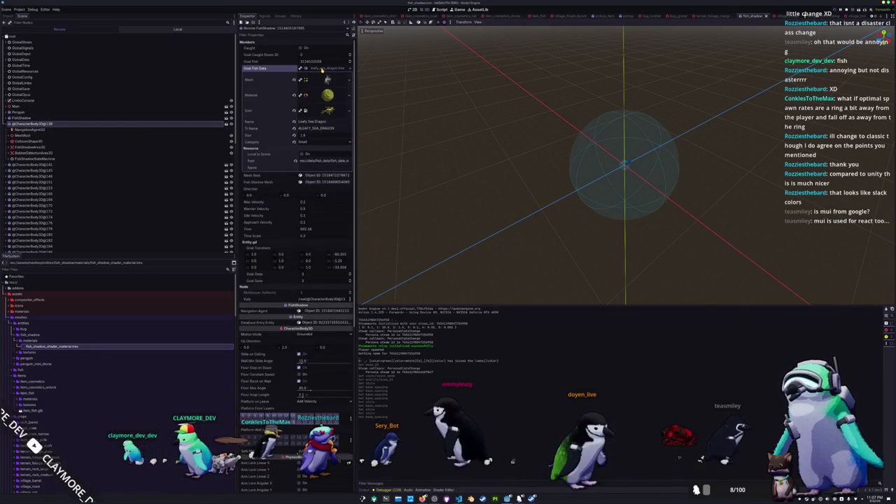
pyautogui.click(322, 69)
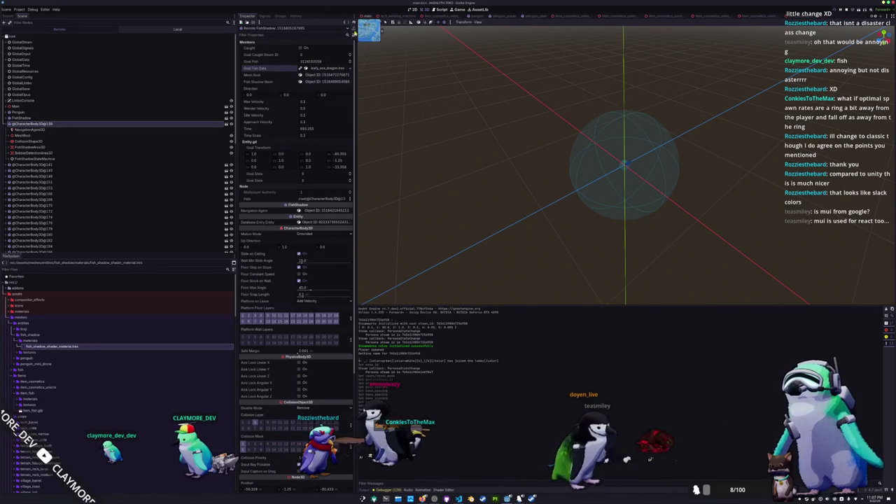
pyautogui.click(365, 15)
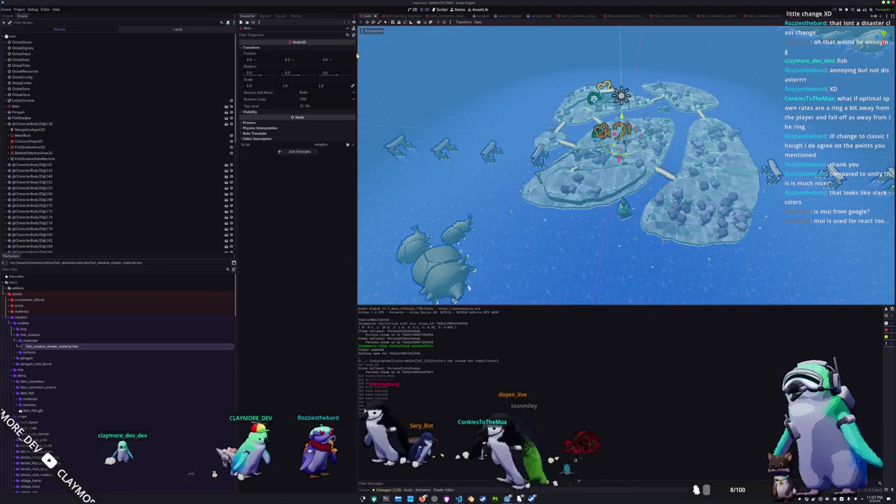
# Widen the inspector, switch the Scene dock to Local, and select GlobalWorldEnvironment.
pyautogui.moveTo(357, 57); pyautogui.dragTo(462, 59)
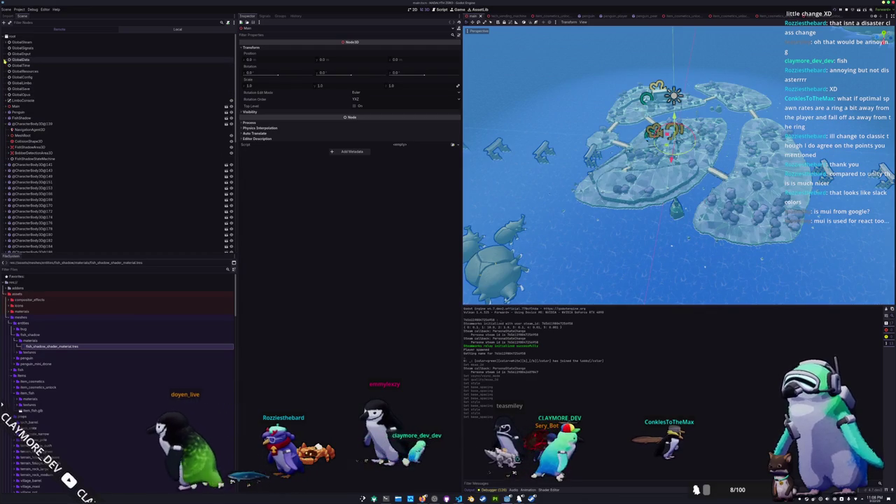
pyautogui.click(159, 32)
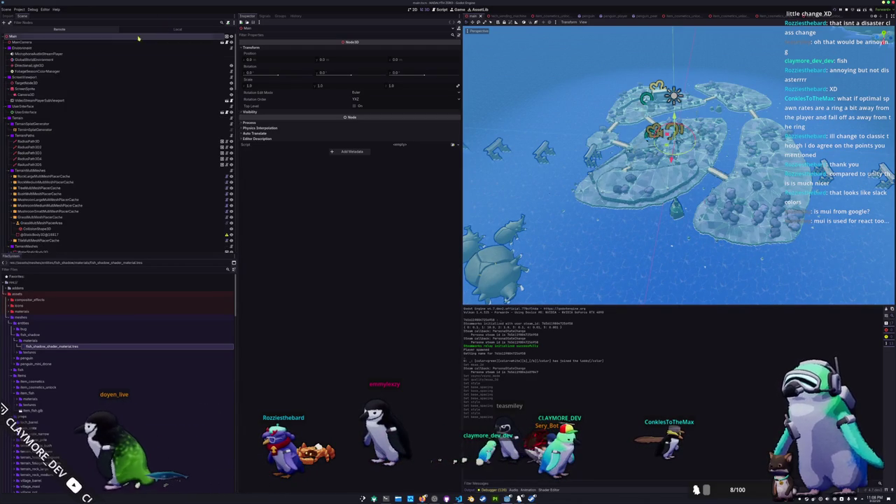
pyautogui.click(28, 60)
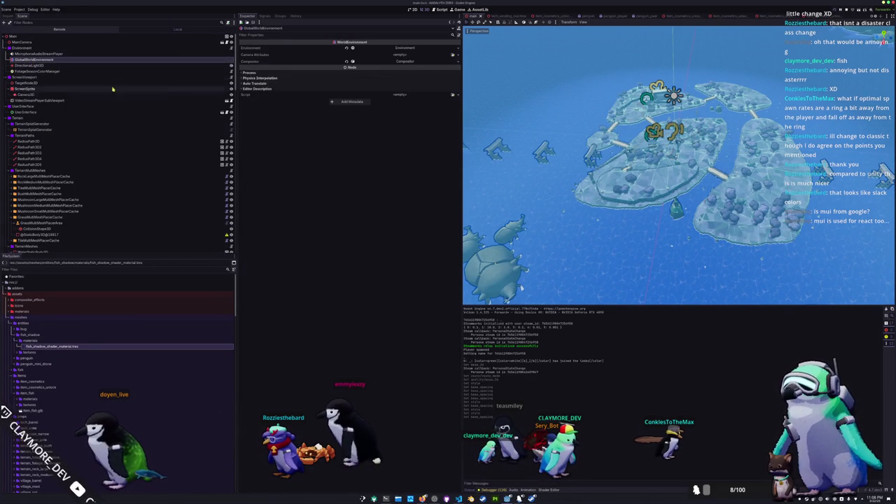
# Expand the Environment resource and collapse its SSAO, SSIL and Glow sections.
pyautogui.click(404, 46)
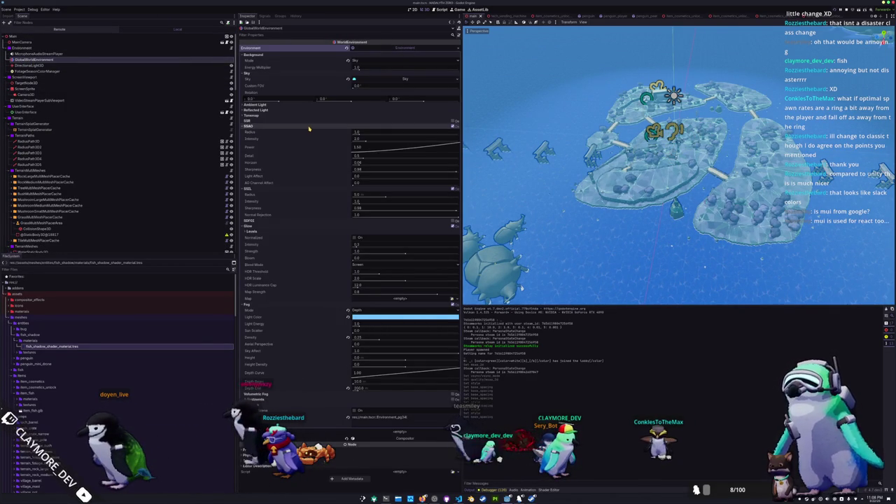
pyautogui.click(311, 128)
pyautogui.click(334, 131)
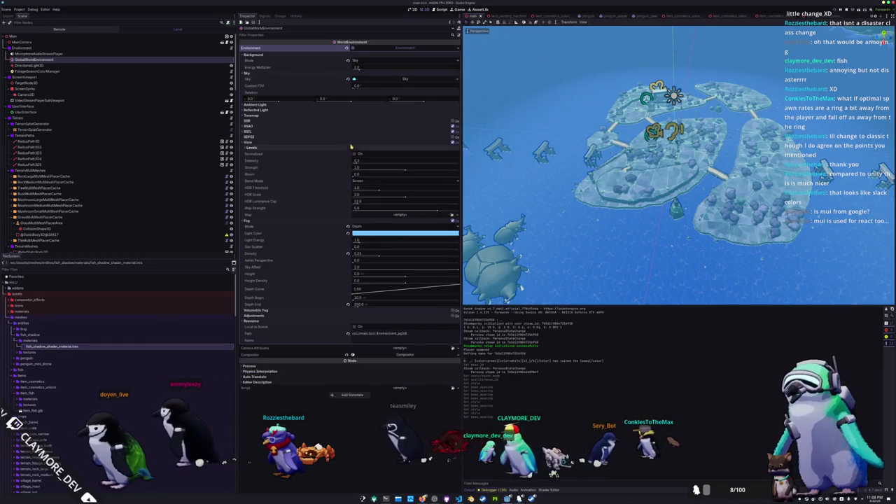
pyautogui.click(344, 144)
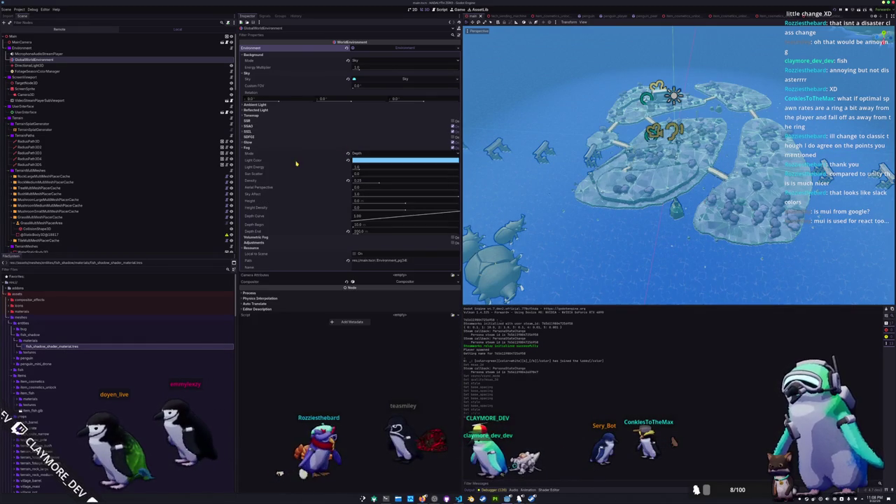
pyautogui.click(33, 9)
# Reset the editor to its default layout.
pyautogui.moveTo(45, 9)
pyautogui.moveTo(104, 33)
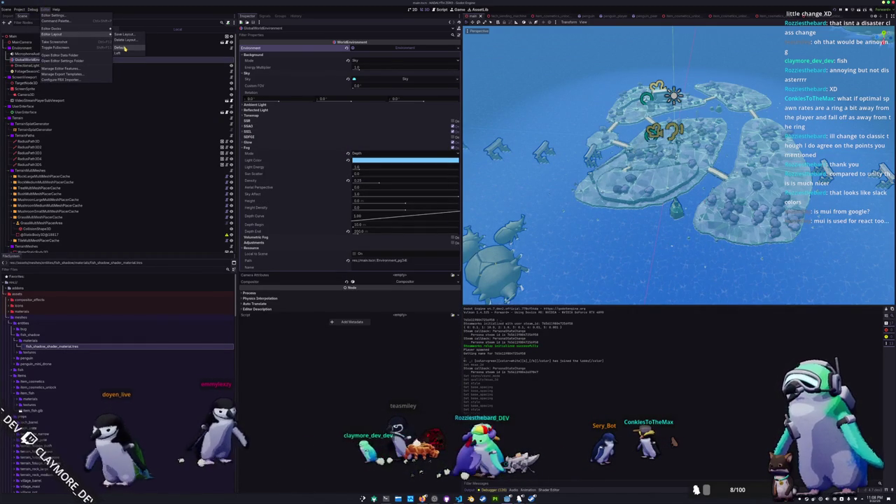
pyautogui.click(120, 47)
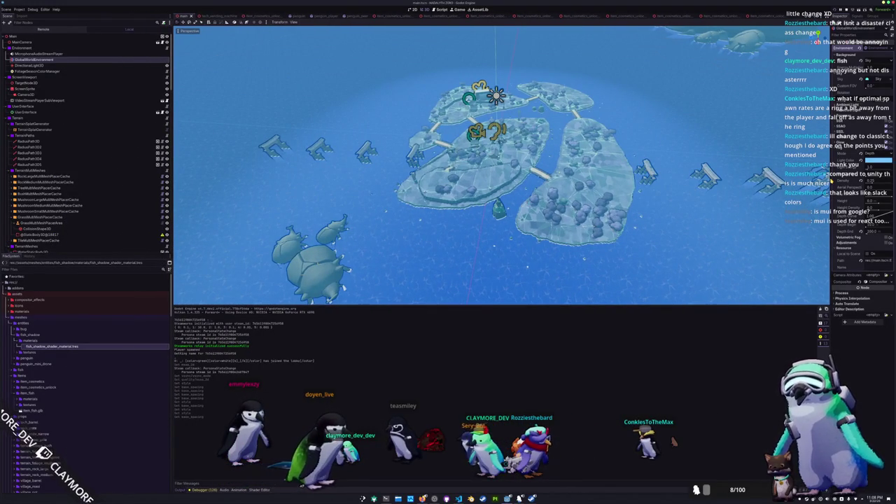
# Widen the inspector and Scene dock and zoom the viewport in on the islands.
pyautogui.moveTo(678, 193)
pyautogui.mouseDown()
pyautogui.moveTo(640, 196)
pyautogui.moveTo(656, 199)
pyautogui.mouseUp()
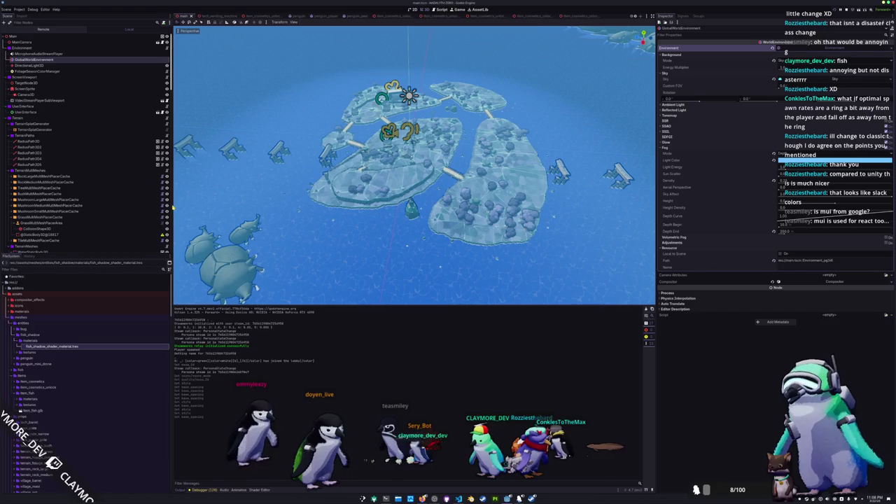
pyautogui.moveTo(173, 210); pyautogui.dragTo(224, 210)
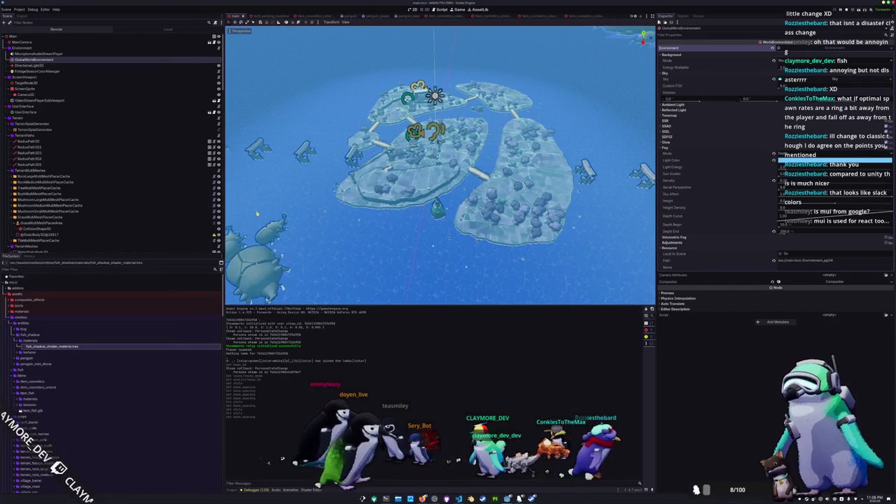
pyautogui.scroll(2, 329, 209)
pyautogui.scroll(1, 330, 209)
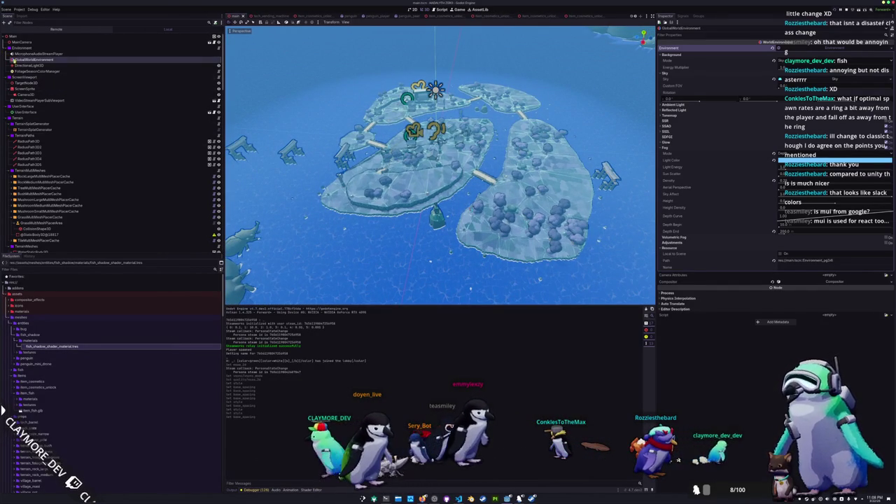
pyautogui.click(23, 65)
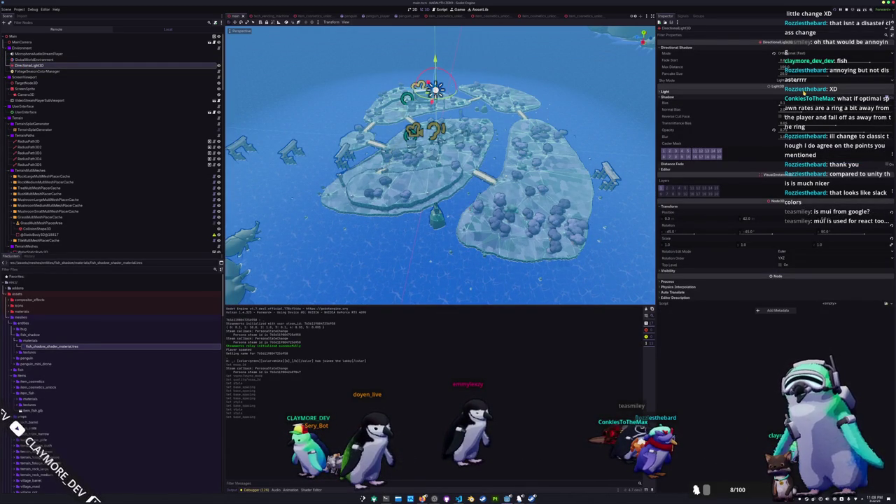
# Collapse and re-expand the DirectionalLight3D's Shadow section to review Bias, Opacity and Caster Mask.
pyautogui.click(667, 97)
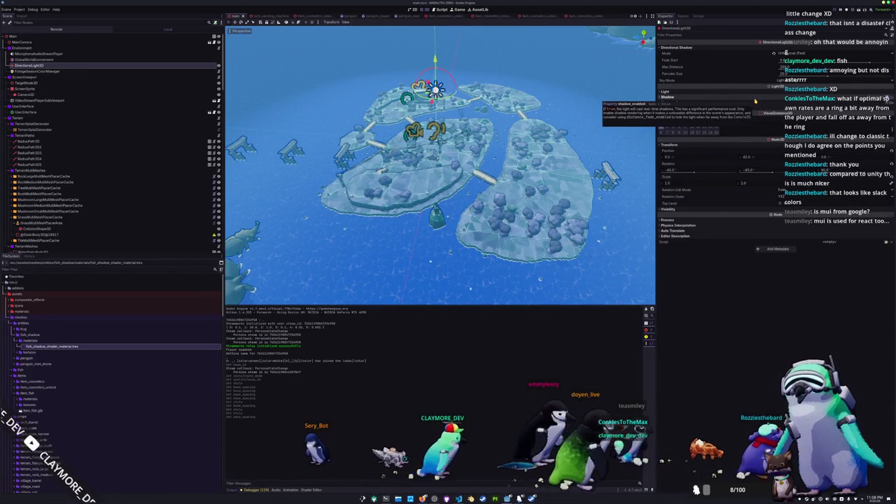
pyautogui.click(754, 98)
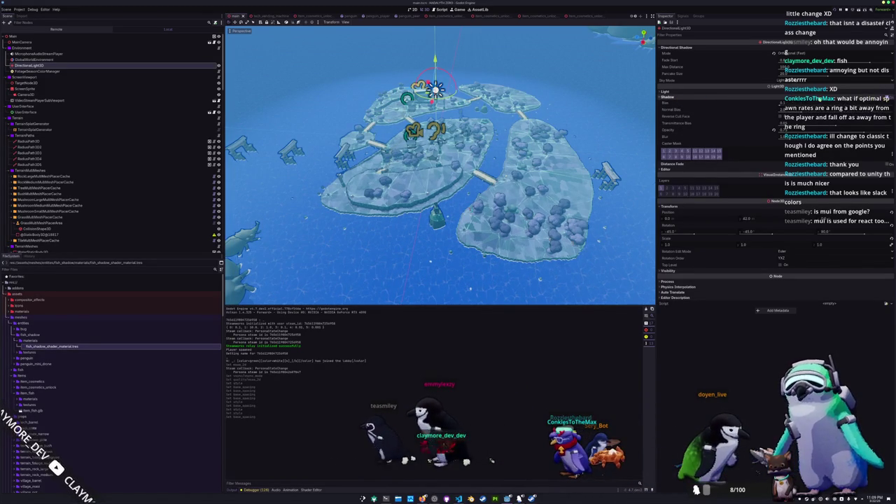
pyautogui.click(816, 98)
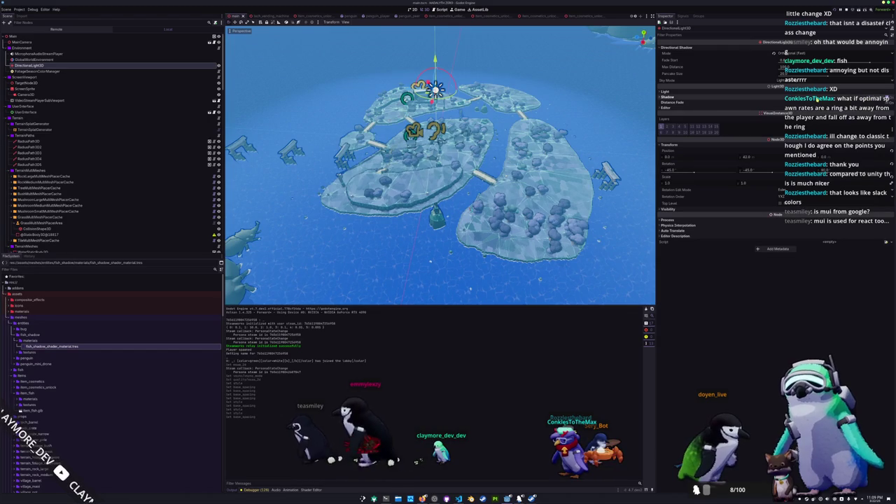
pyautogui.click(817, 97)
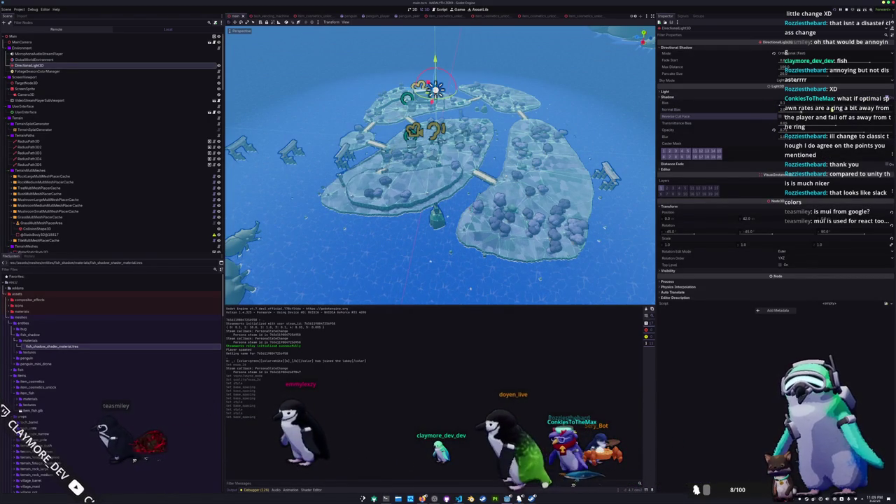
pyautogui.click(887, 98)
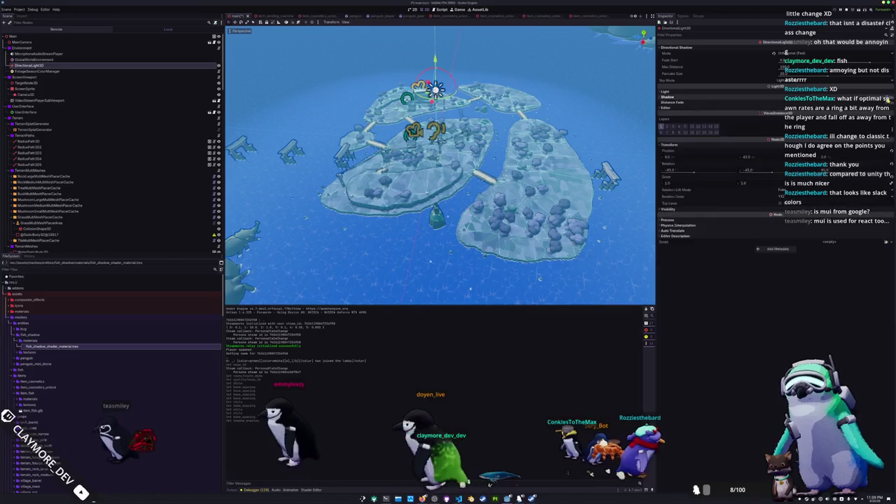
pyautogui.click(886, 98)
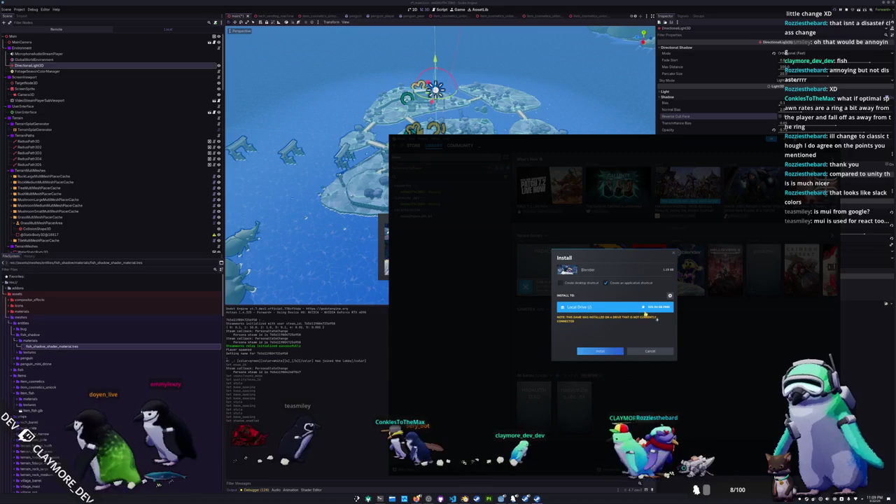
# Dismiss the Blender install prompt, mount the data drive with authentication, and bring up Steam's storage drives.
pyautogui.press('Escape')
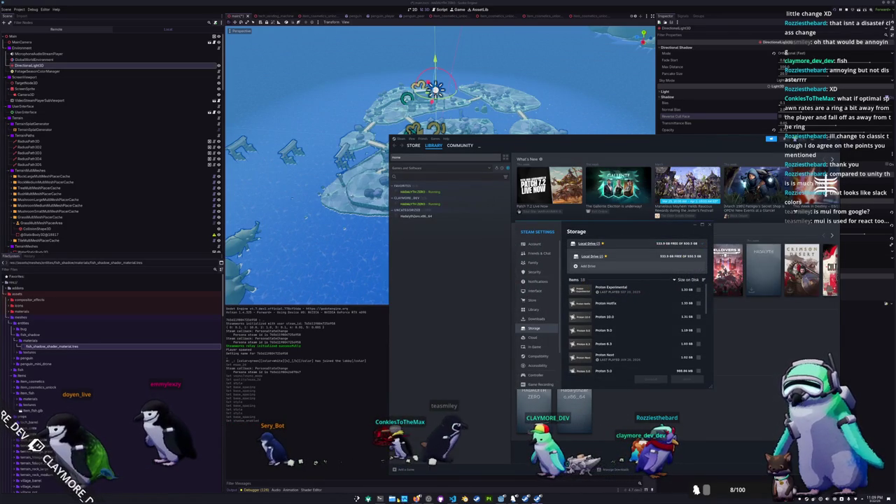
pyautogui.click(242, 250)
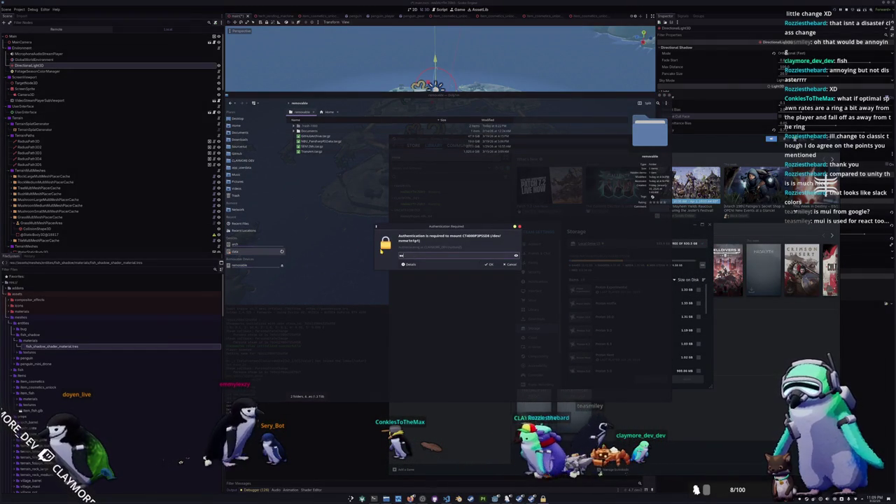
pyautogui.press('Return')
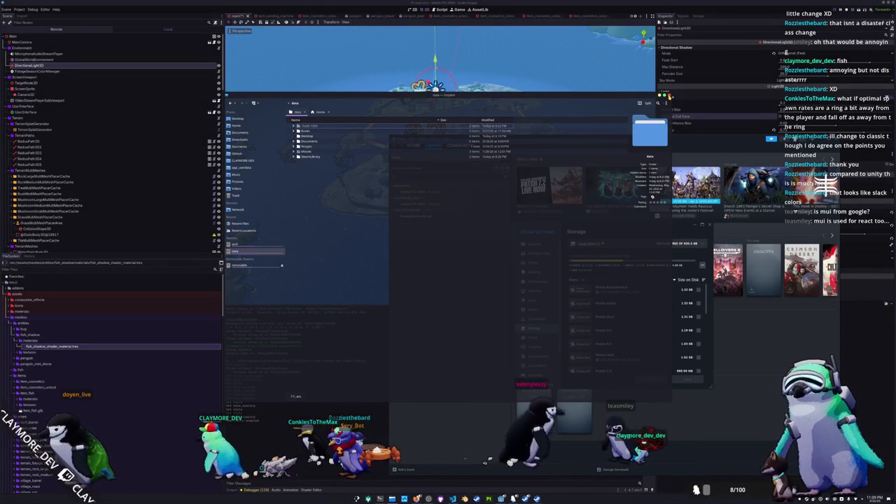
pyautogui.hotkey('ctrl', 'q')
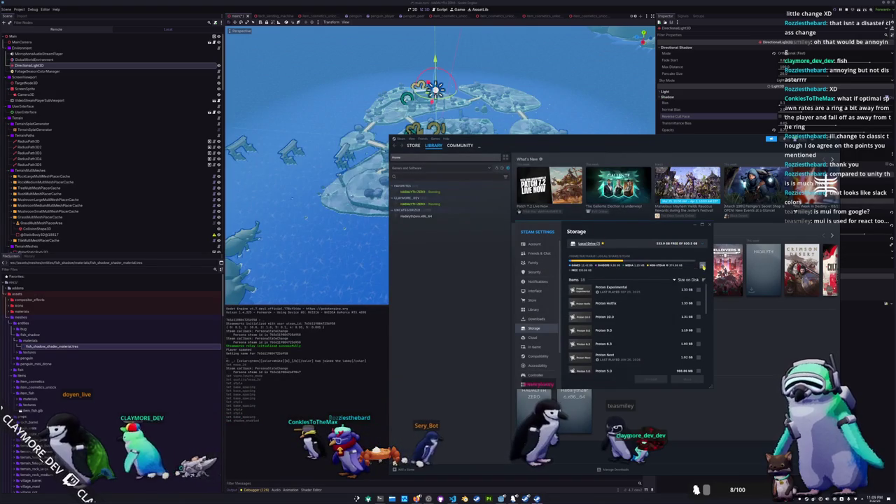
pyautogui.click(690, 245)
# Add the /run/media/data drive as a Steam library folder, then close Steam Settings.
pyautogui.click(623, 266)
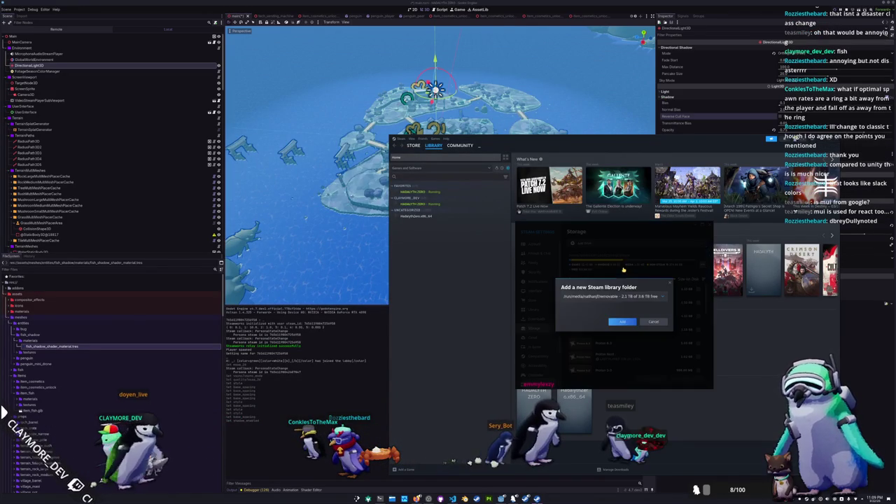
pyautogui.click(644, 298)
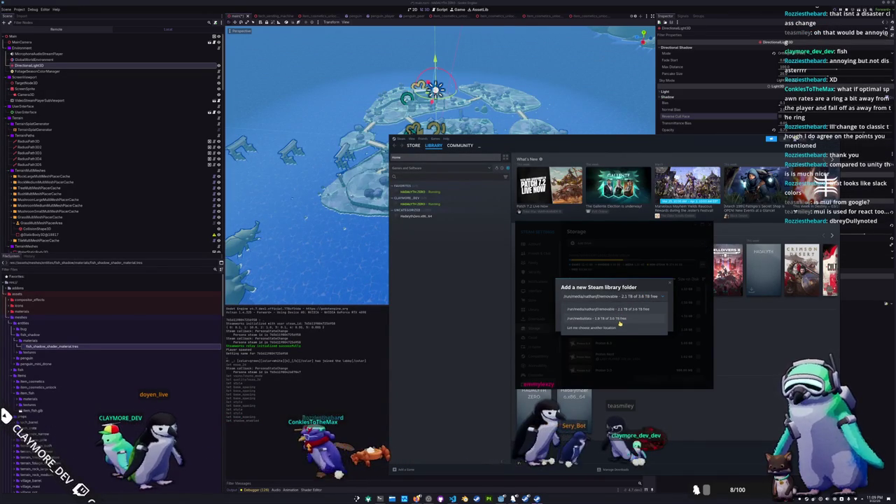
pyautogui.click(623, 319)
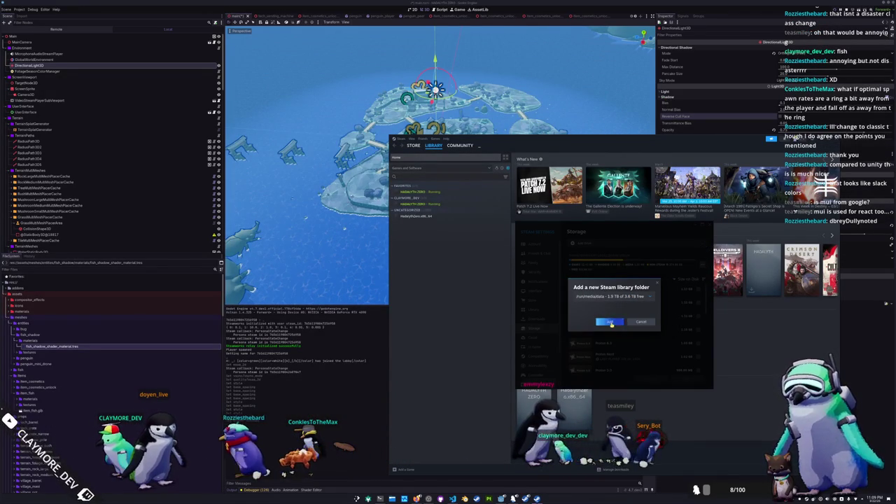
pyautogui.click(602, 322)
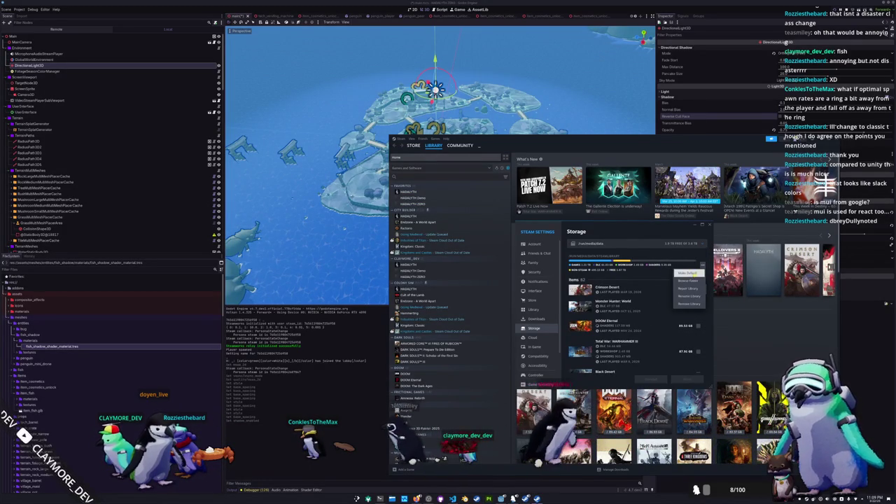
pyautogui.click(709, 225)
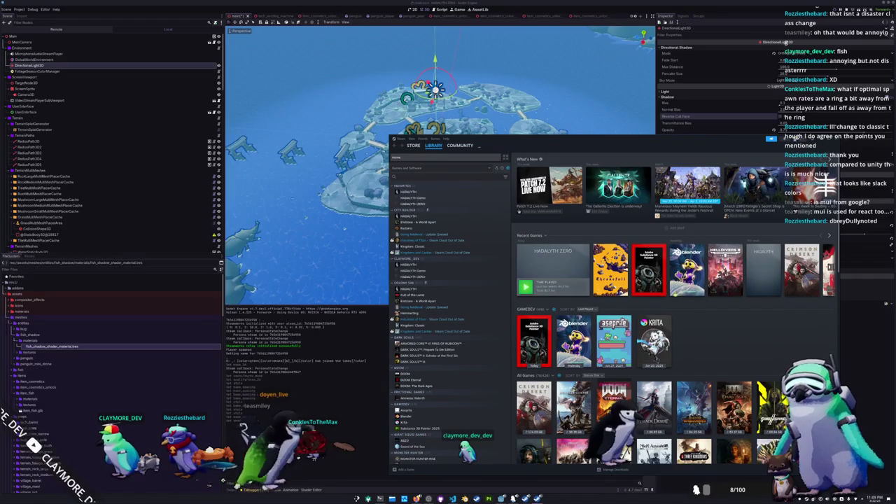
# Find 'blender' in the Steam library, launch it, and open fish_shadow.blend from recent files.
pyautogui.click(413, 176)
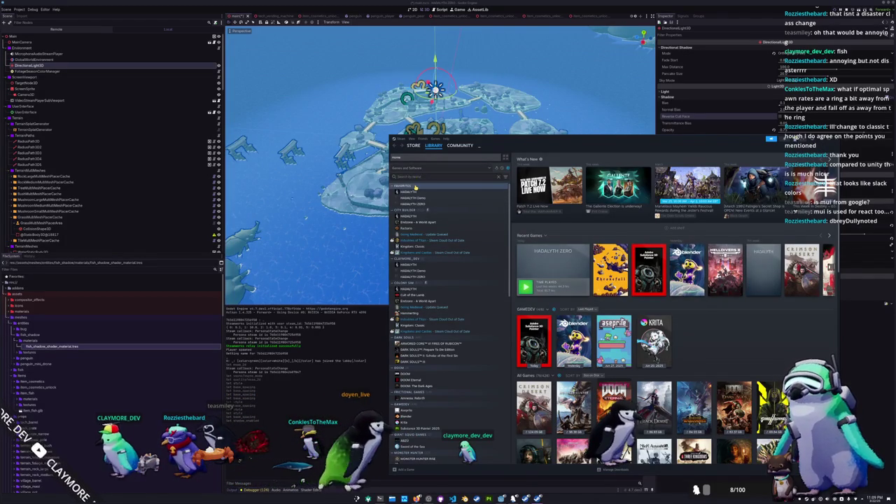
pyautogui.write('blender')
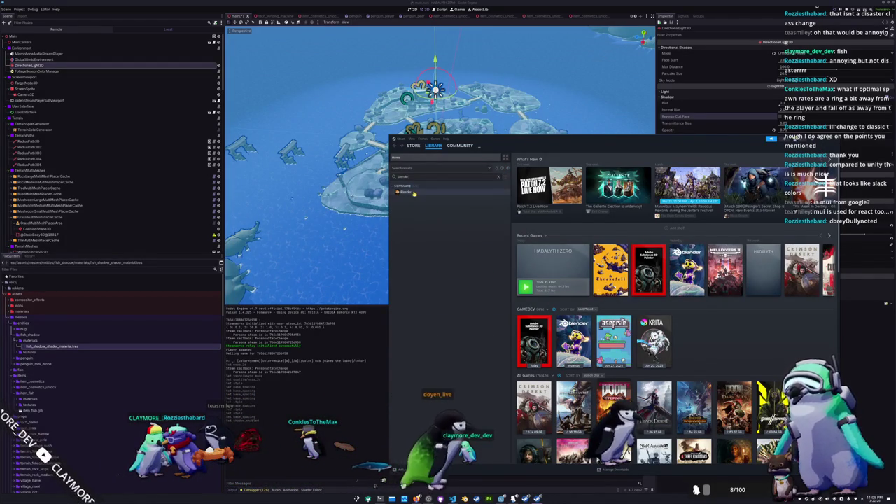
pyautogui.doubleClick(414, 193)
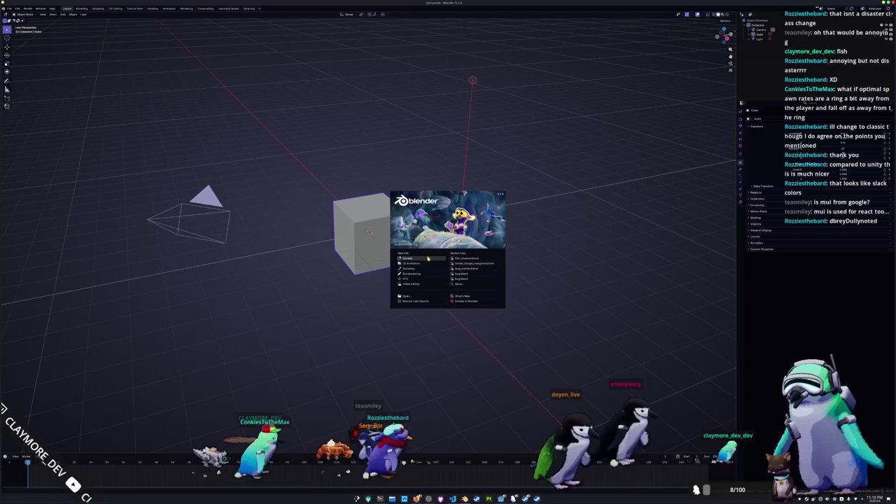
pyautogui.click(463, 257)
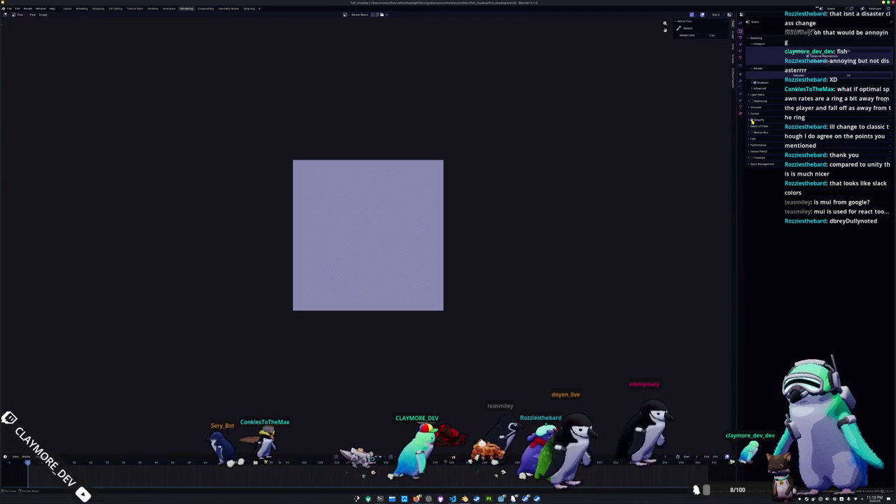
# Inspect the Simplify, Raytracing, Denoising and Fast GI render panels, then quit Blender.
pyautogui.click(752, 121)
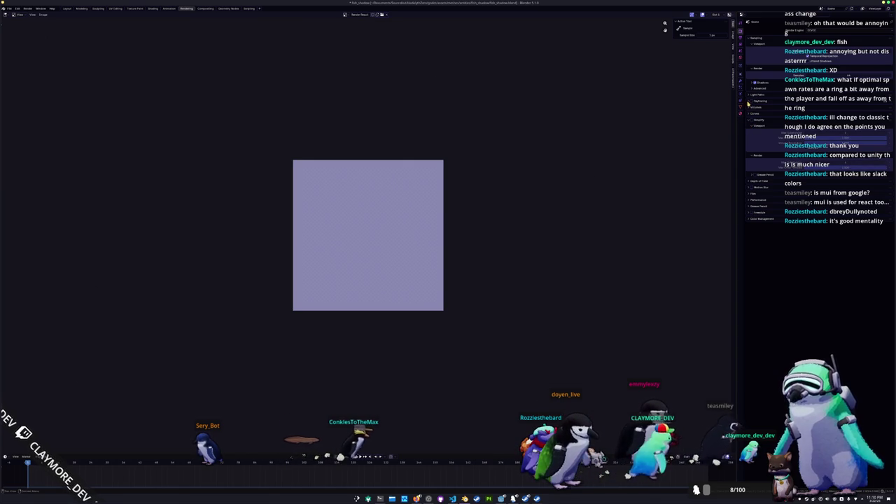
pyautogui.click(752, 101)
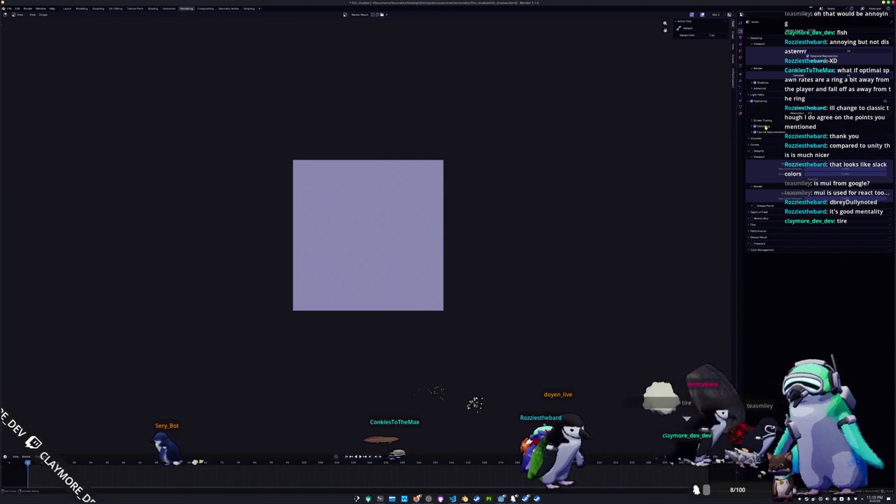
pyautogui.click(768, 127)
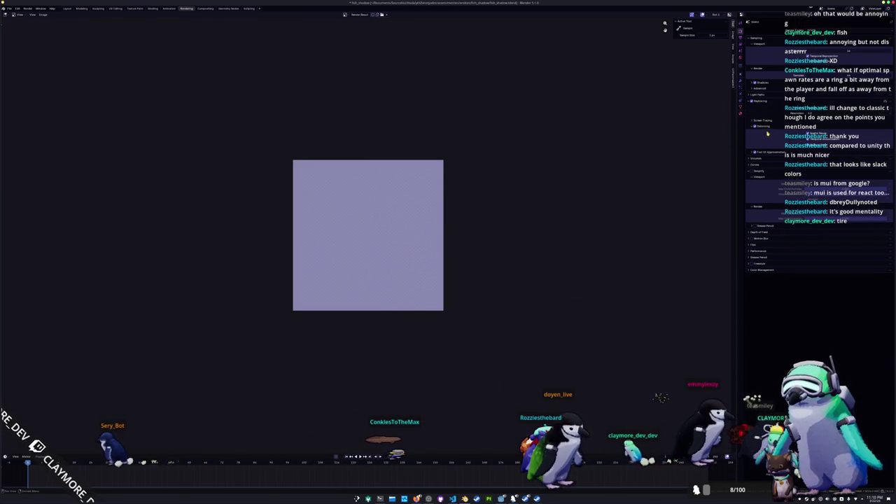
pyautogui.click(767, 152)
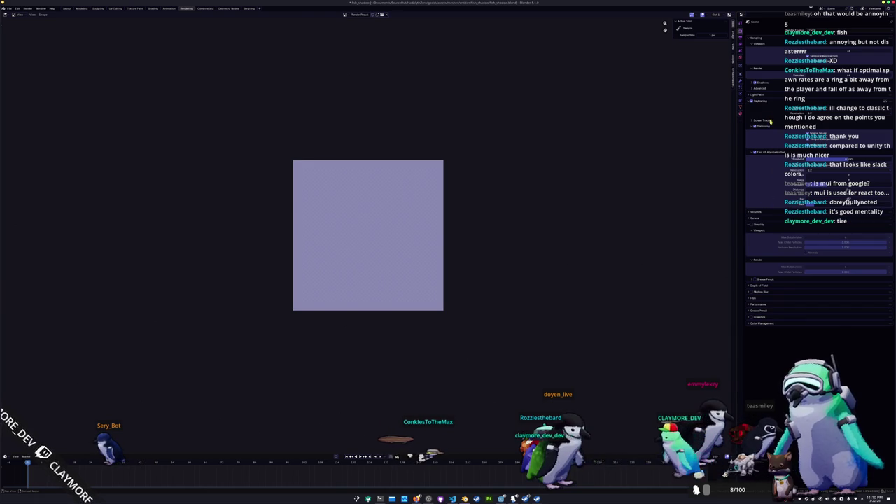
pyautogui.click(756, 154)
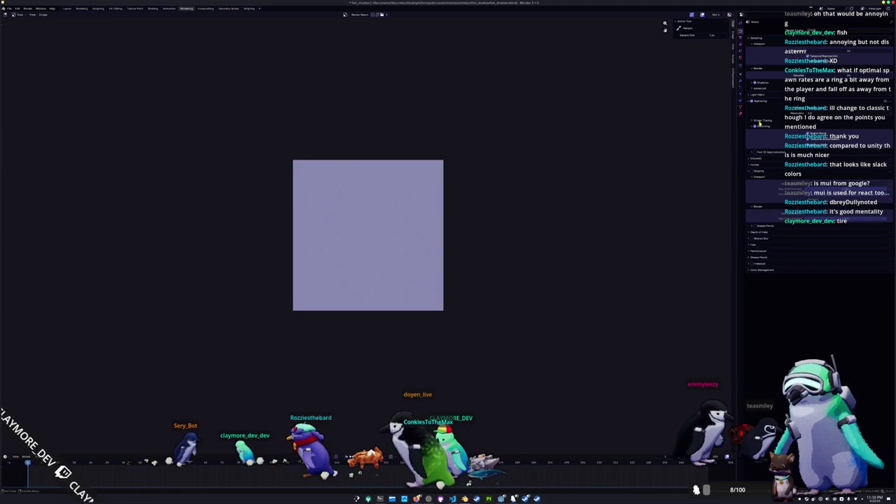
pyautogui.click(753, 102)
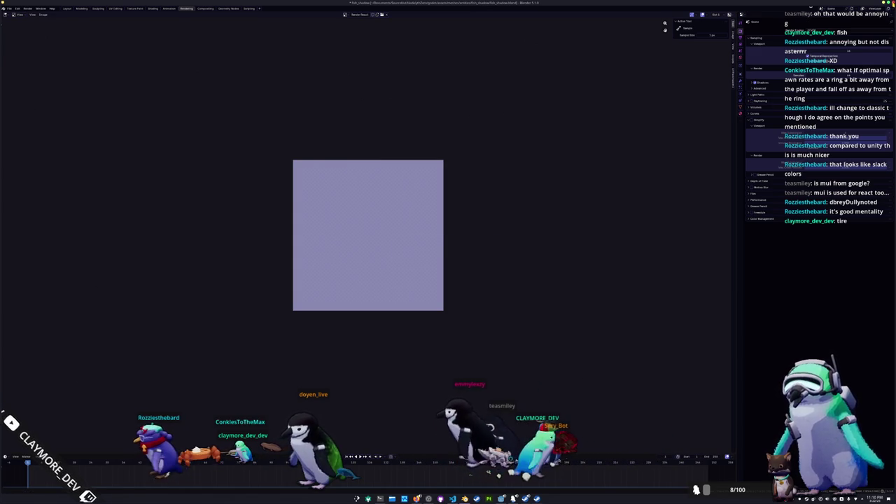
pyautogui.hotkey('ctrl', 'q')
pyautogui.click(424, 256)
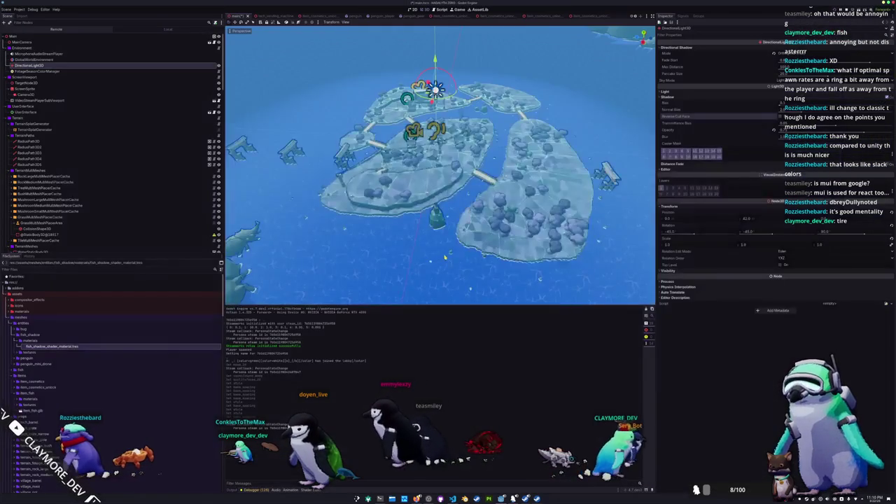
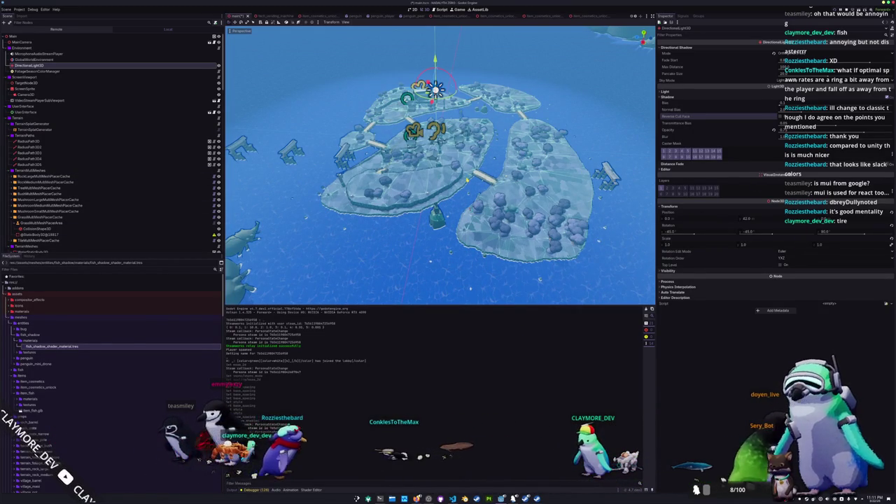
# Switch to the Left editor layout, widen the Inspector, select GroundNavigationRegion3D and run the game.
pyautogui.click(45, 9)
pyautogui.moveTo(54, 34)
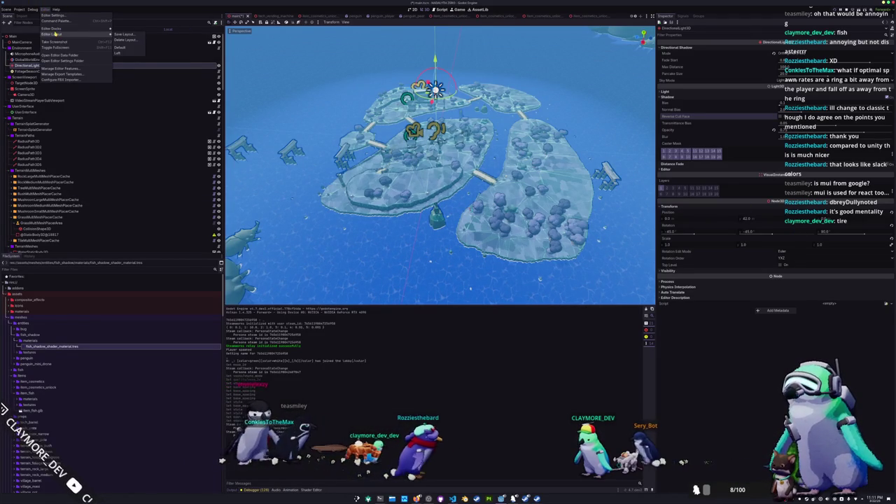
pyautogui.click(125, 53)
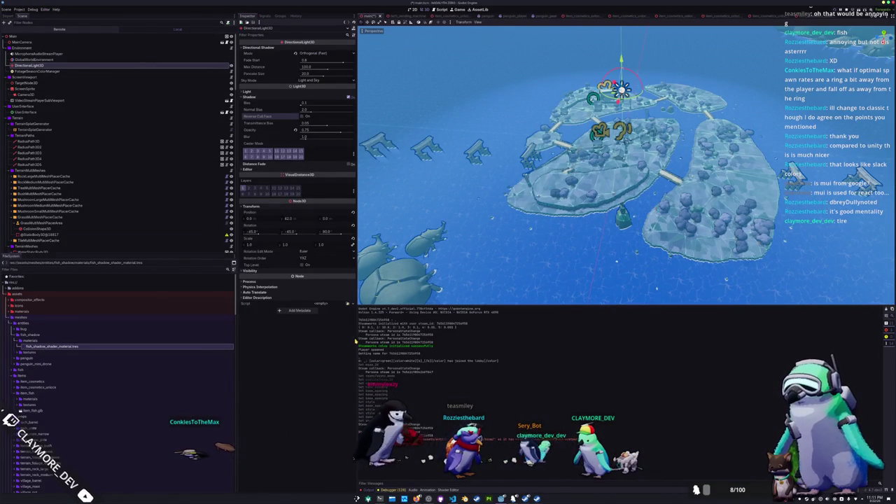
pyautogui.moveTo(356, 339); pyautogui.dragTo(388, 338)
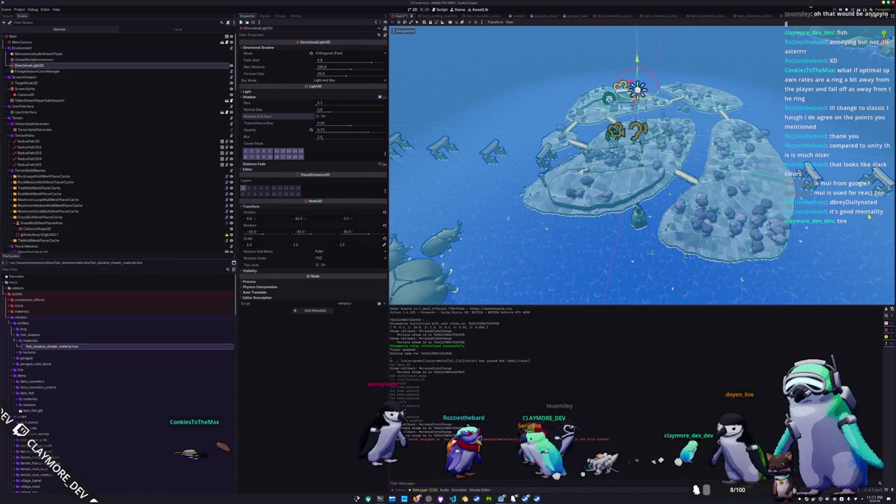
pyautogui.click(579, 196)
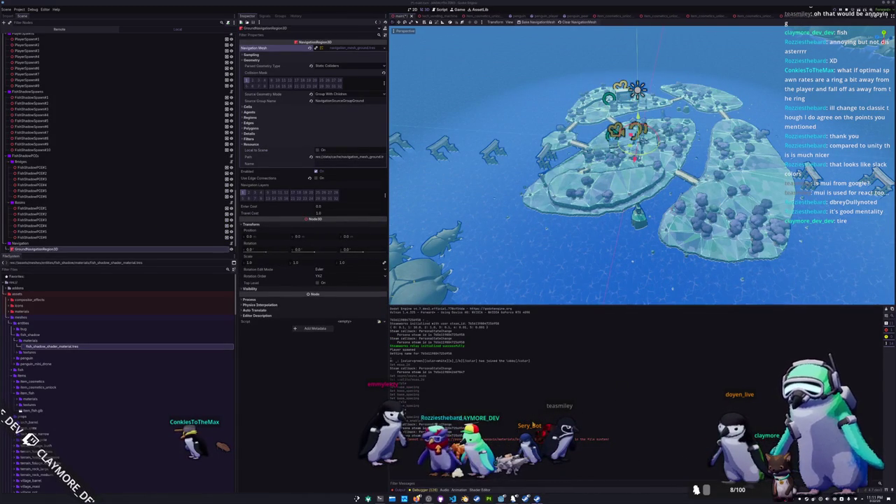
pyautogui.press('F5')
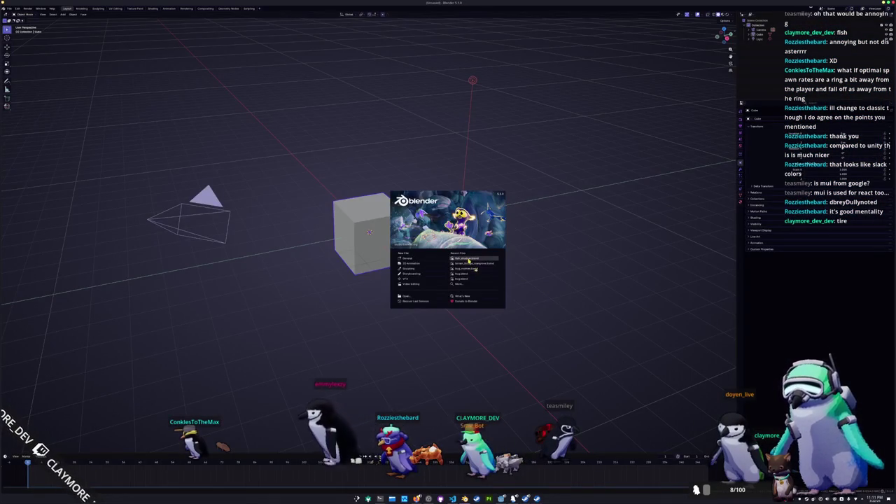
# Open the recent fish shadow file and browse its physics, constraint and output property tabs.
pyautogui.click(483, 264)
pyautogui.moveTo(735, 188); pyautogui.dragTo(600, 189)
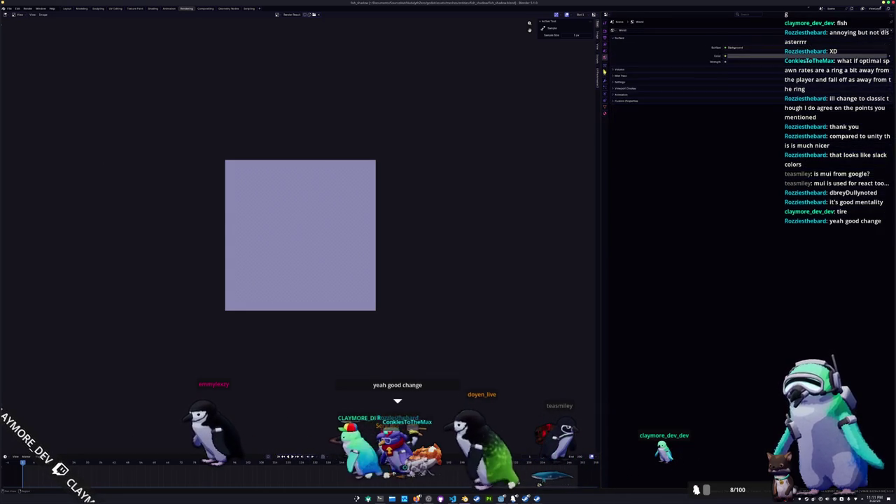
pyautogui.click(605, 93)
pyautogui.click(605, 109)
pyautogui.click(605, 100)
pyautogui.click(605, 30)
pyautogui.click(606, 35)
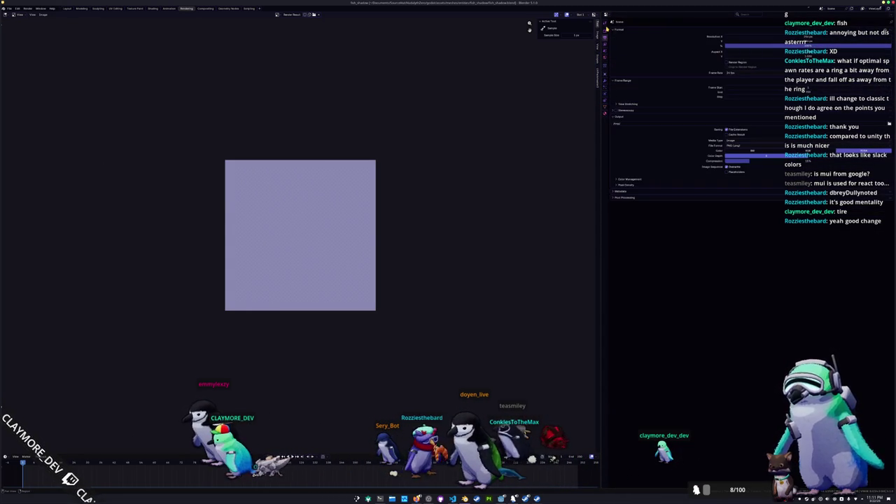
# In Layout, split off an Outliner, expand Plane and Plane.001's modifiers, then quit without saving.
pyautogui.click(67, 8)
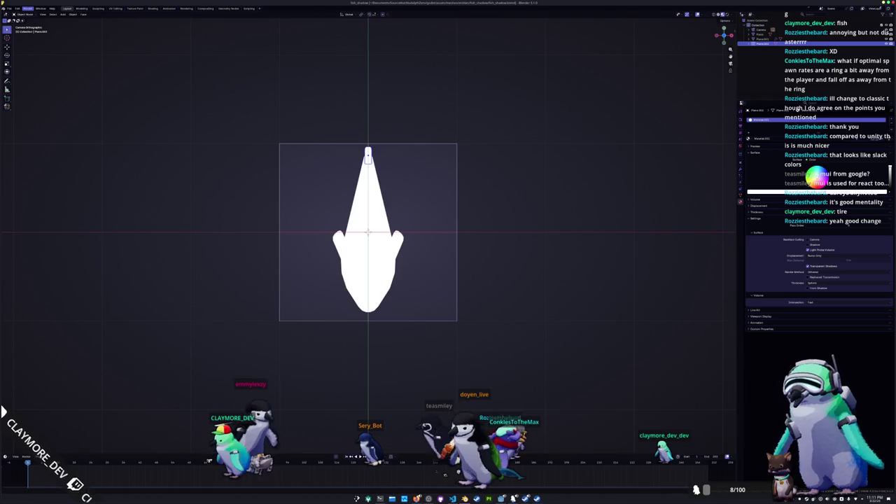
pyautogui.moveTo(3, 21); pyautogui.dragTo(227, 17)
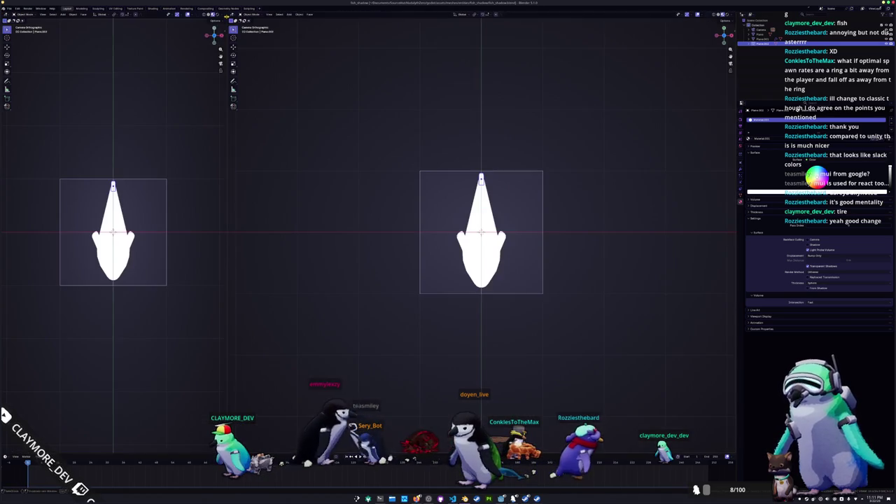
pyautogui.click(7, 14)
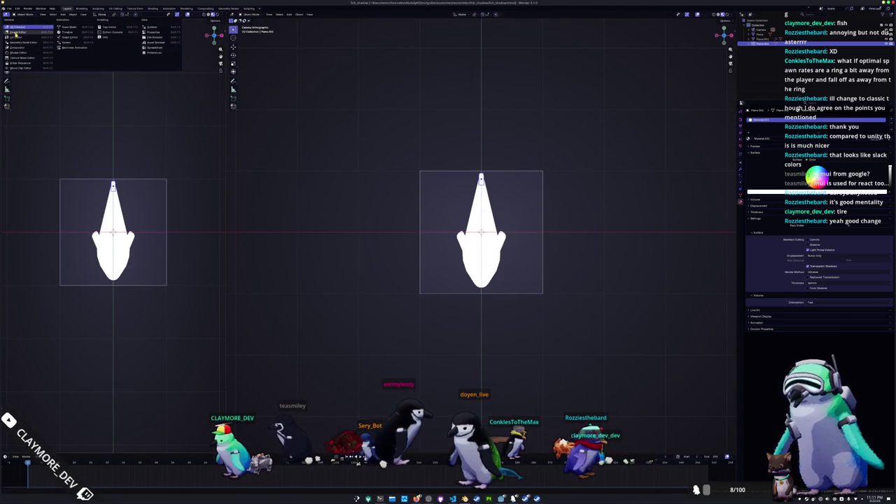
pyautogui.click(149, 27)
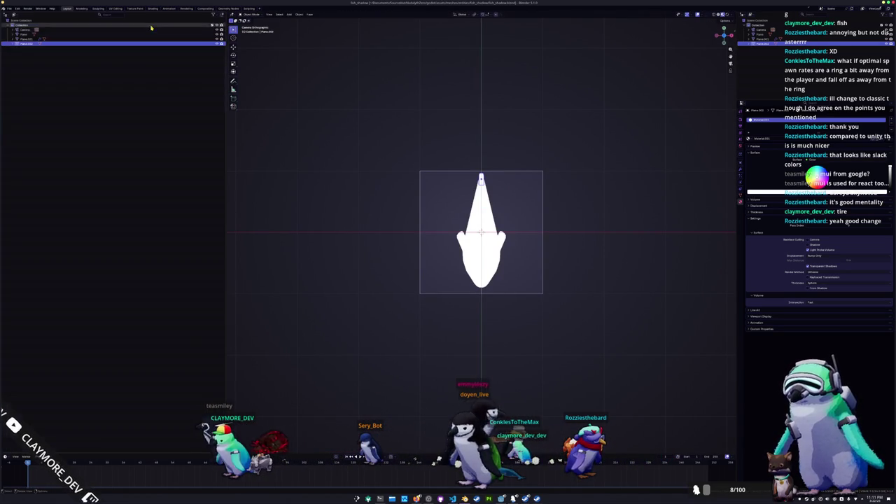
pyautogui.click(12, 34)
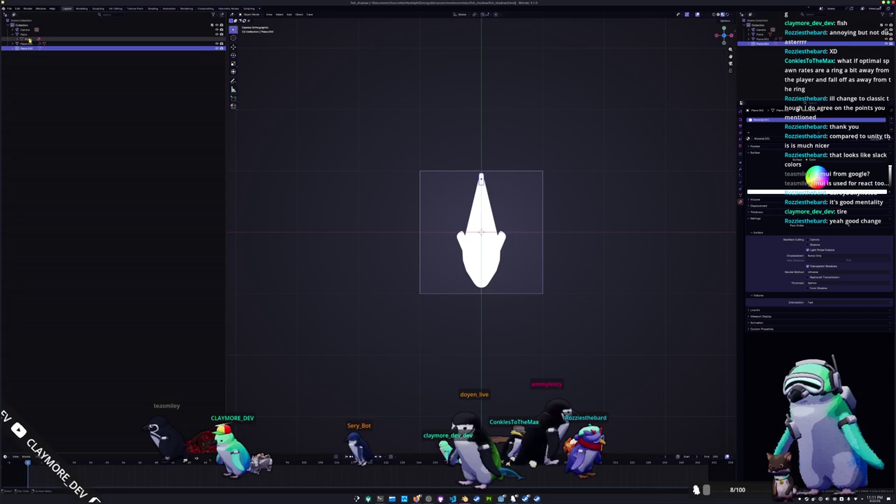
pyautogui.click(10, 43)
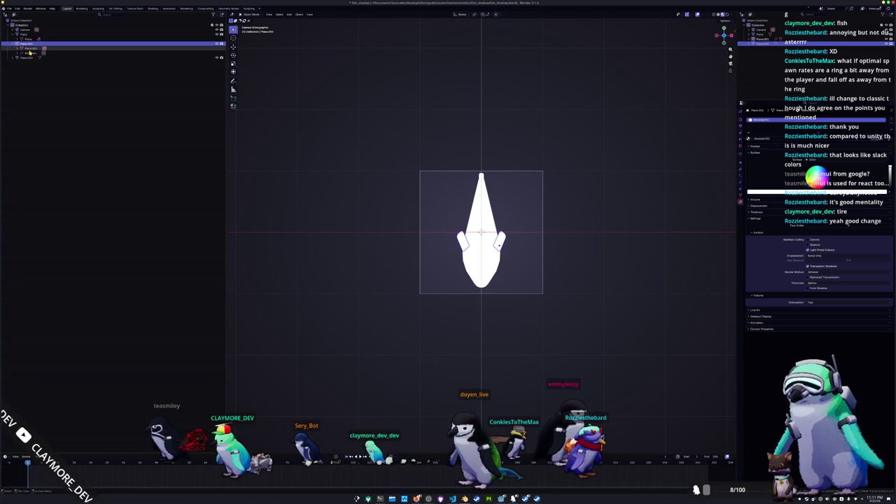
pyautogui.click(27, 57)
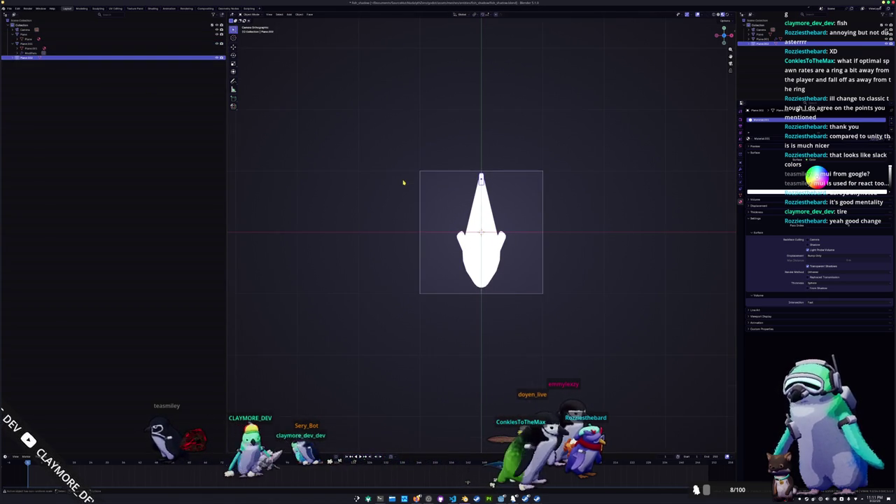
pyautogui.hotkey('ctrl', 'q')
pyautogui.click(422, 257)
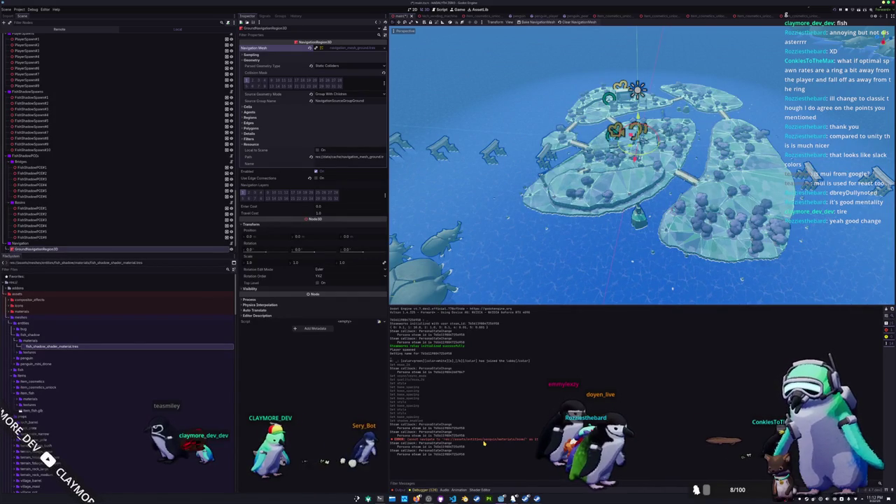
# Zoom the 3D viewport in and out around the island village and river bridge.
pyautogui.scroll(10, 554, 286)
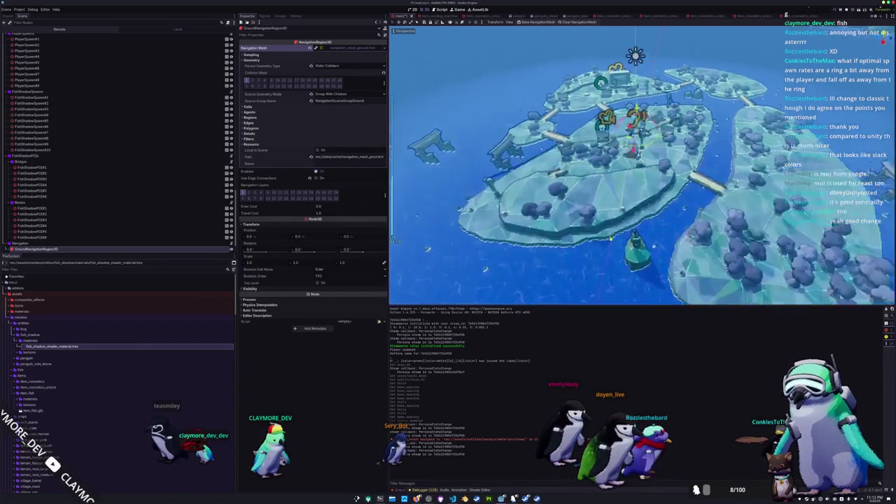
pyautogui.scroll(-15, 642, 164)
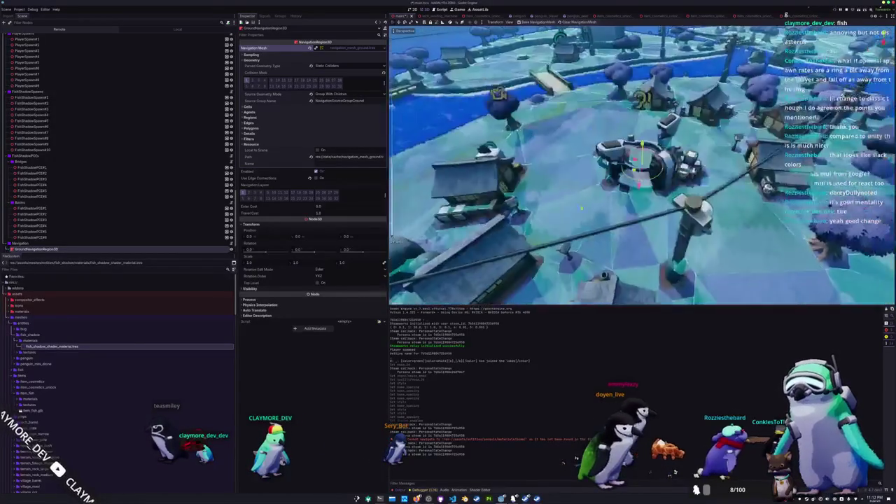
pyautogui.scroll(10, 642, 165)
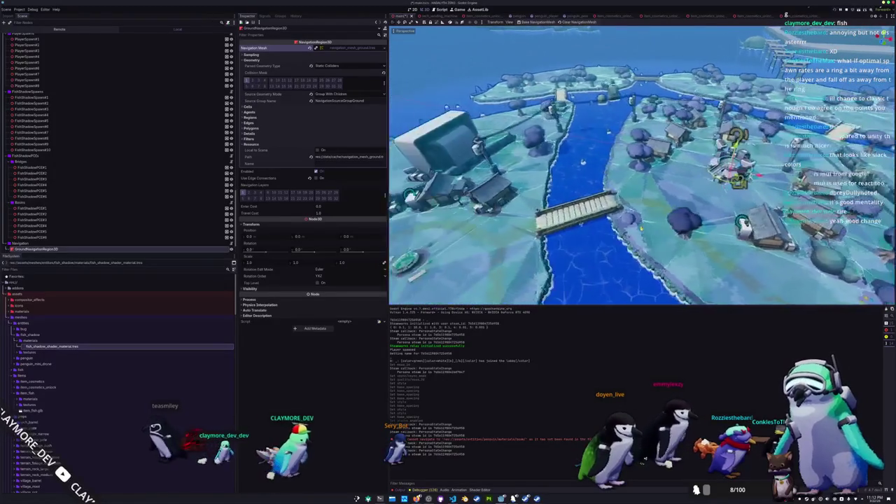
pyautogui.scroll(5, 642, 164)
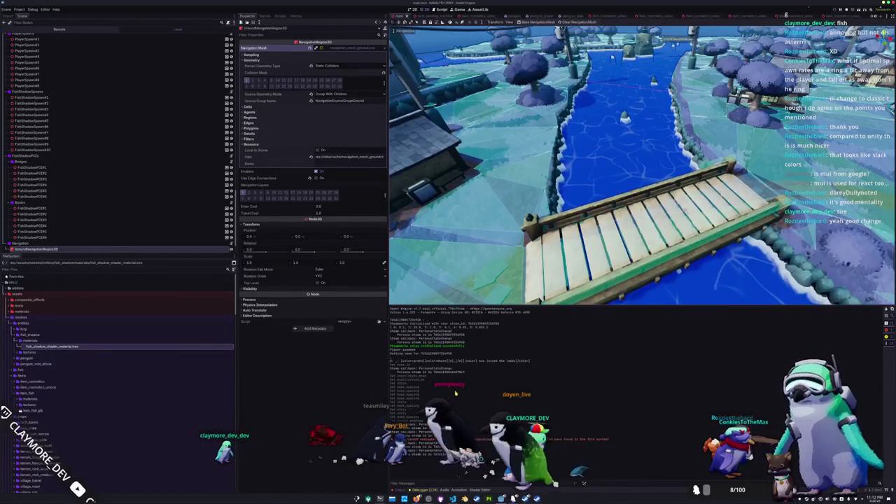
# Bring the fish_shadow.gd script in VS Code forward and place the cursor after the last function.
pyautogui.click(453, 498)
pyautogui.click(551, 381)
pyautogui.scroll(-3, 552, 380)
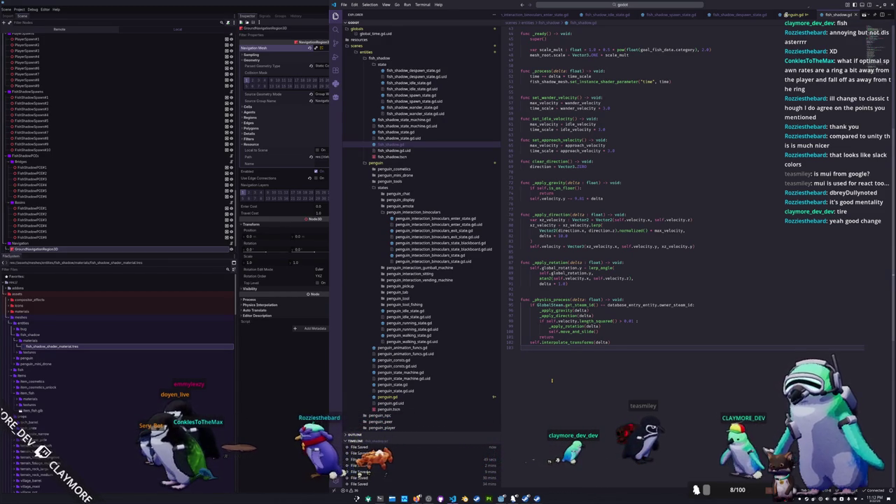
# Back in Godot, inspect the running FishShadowArea3D and BobberDetectionArea3D nodes in the remote tree.
pyautogui.hotkey('alt', 'Tab')
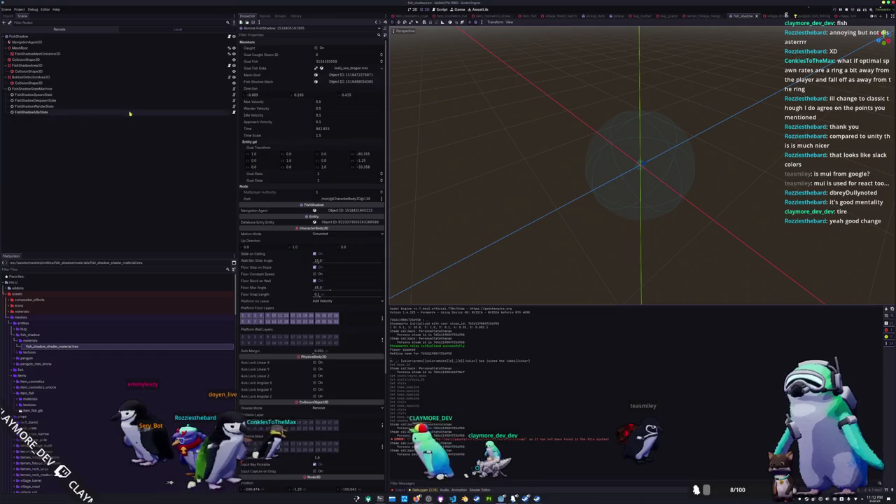
pyautogui.click(132, 66)
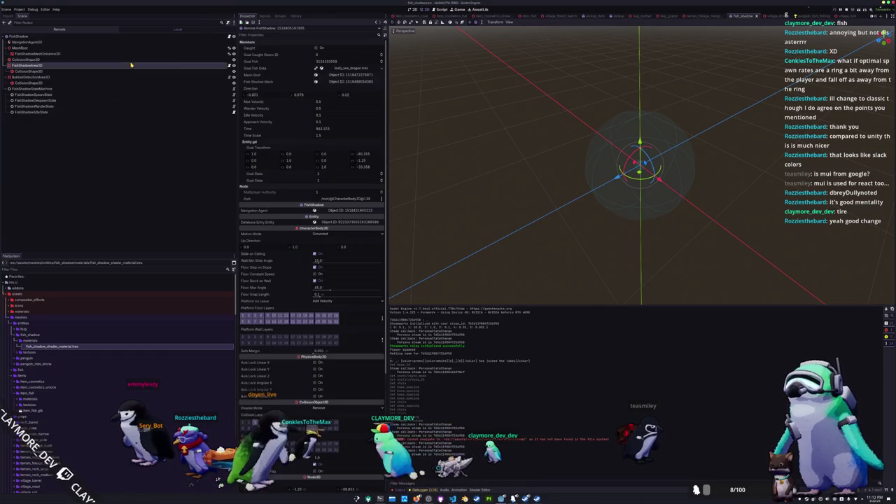
pyautogui.click(203, 77)
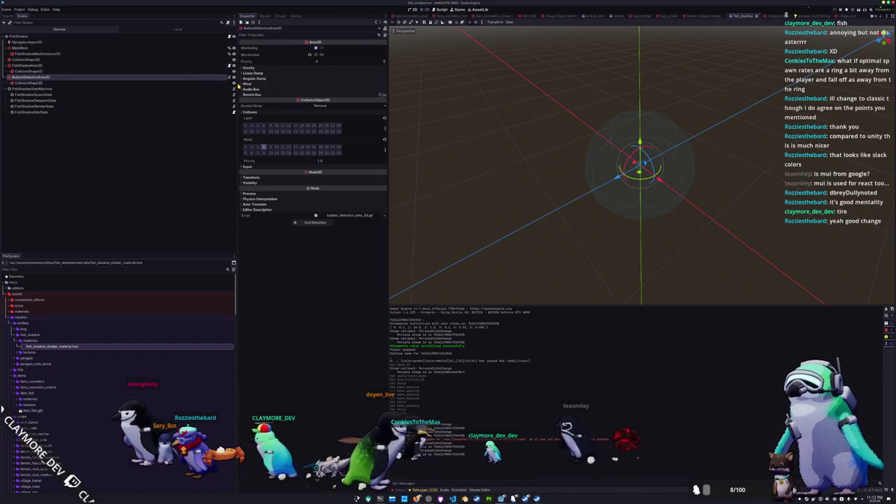
pyautogui.moveTo(237, 168); pyautogui.dragTo(211, 168)
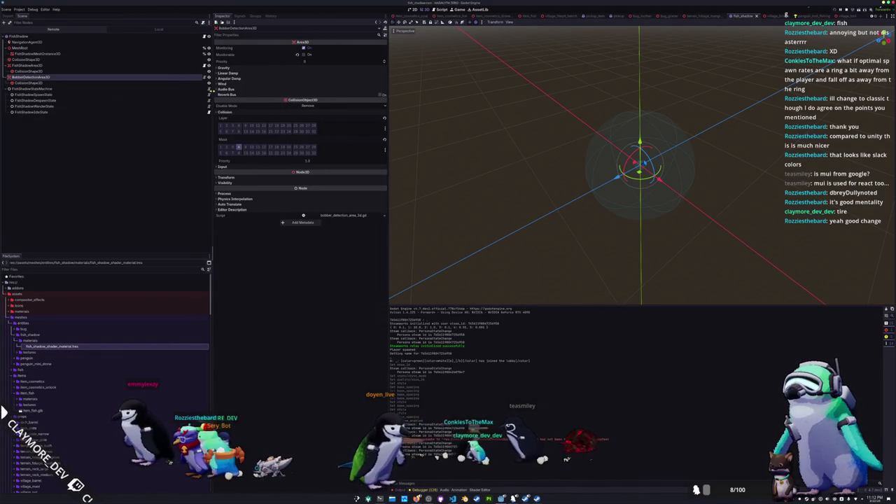
pyautogui.click(105, 67)
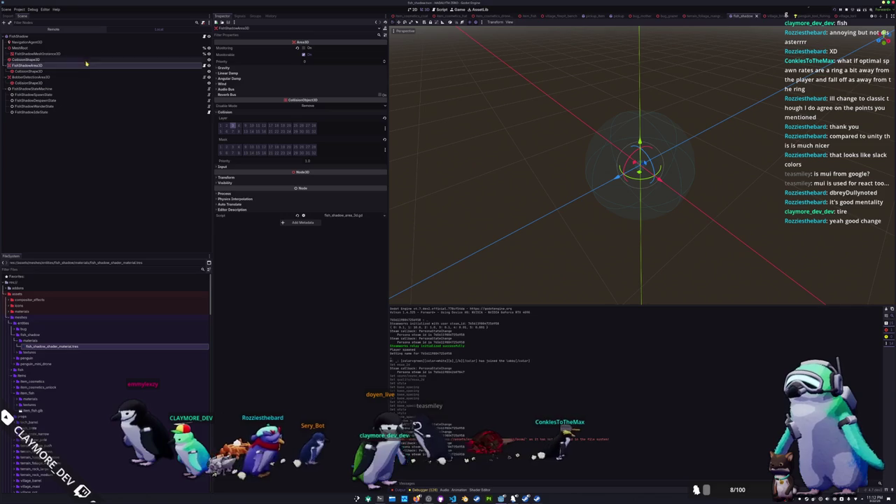
# Select FishShadowMeshInstance3D, collapse Transform and expand Geometry in the Inspector.
pyautogui.click(81, 54)
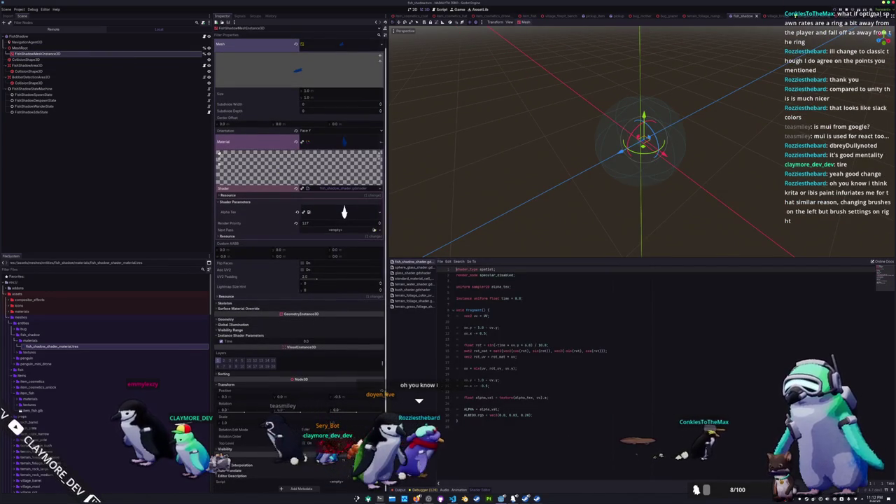
pyautogui.click(270, 385)
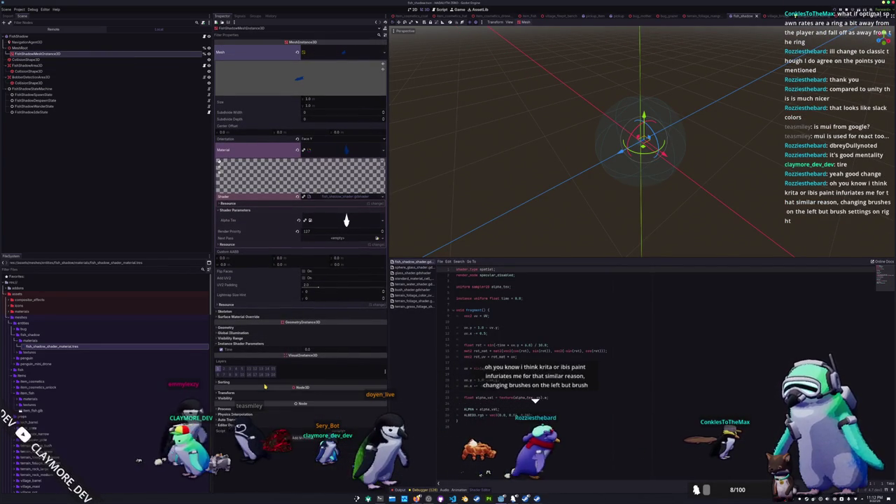
pyautogui.click(276, 327)
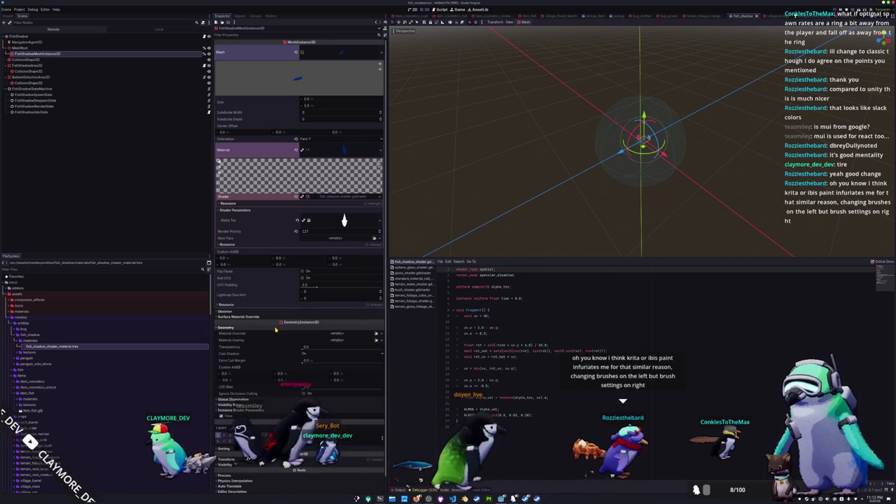
pyautogui.scroll(-1, 277, 348)
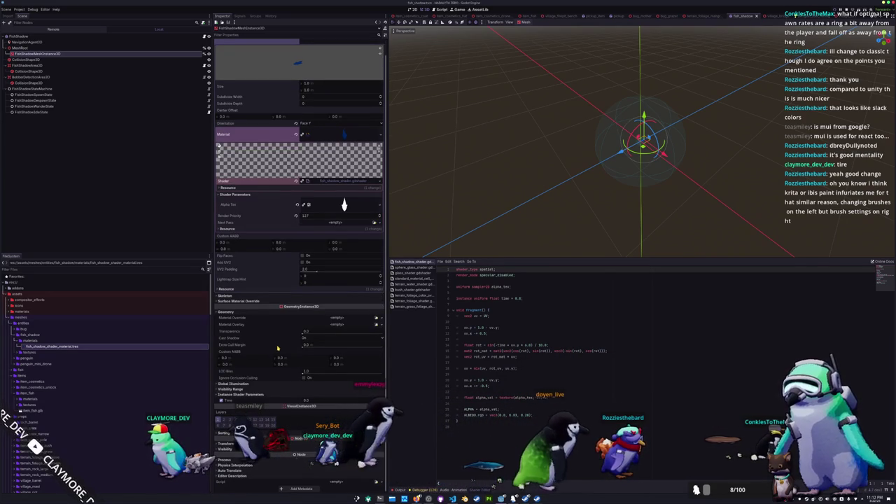
pyautogui.scroll(1, 277, 348)
pyautogui.scroll(1, 278, 348)
# Scroll through fish_shadow.gd in VS Code, then return to Godot and open a Konsole terminal.
pyautogui.hotkey('alt', 'Tab')
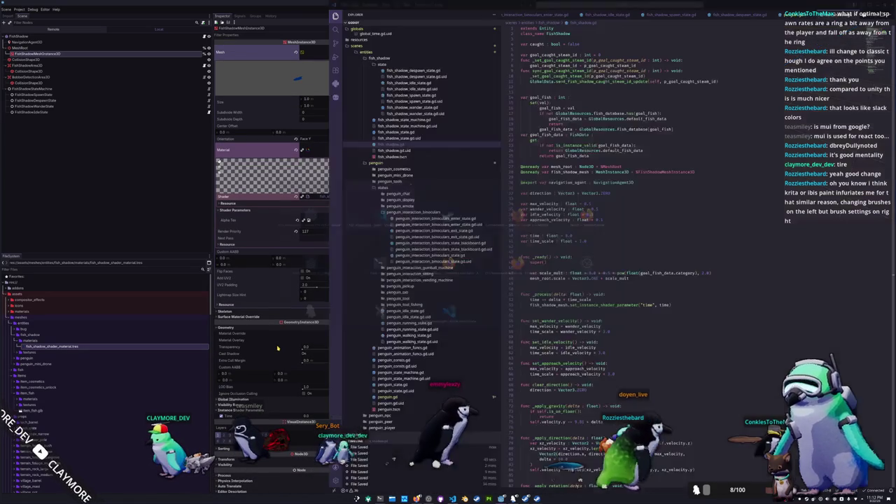
pyautogui.scroll(-5, 597, 308)
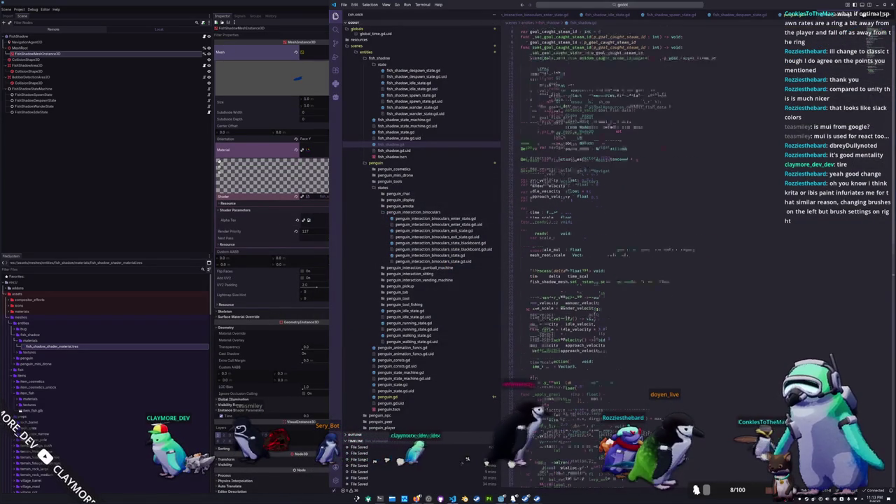
pyautogui.scroll(-2, 596, 308)
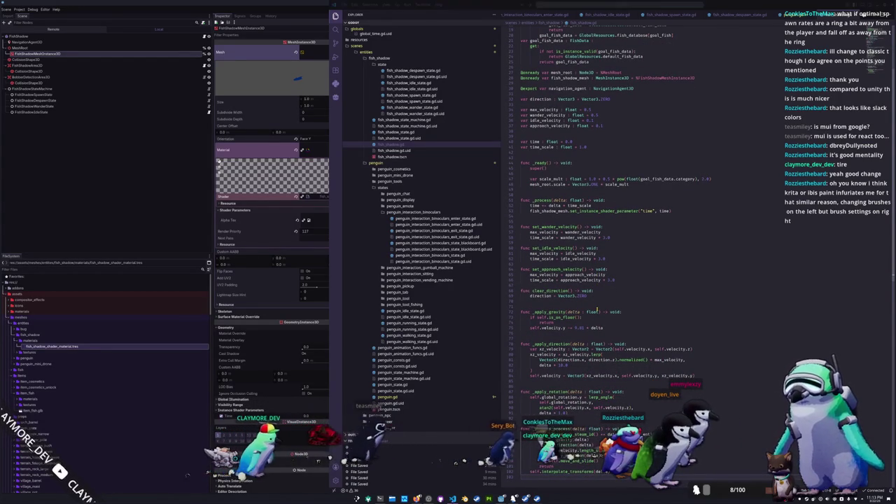
pyautogui.hotkey('alt', 'Tab')
pyautogui.hotkey('ctrl', 'alt', 't')
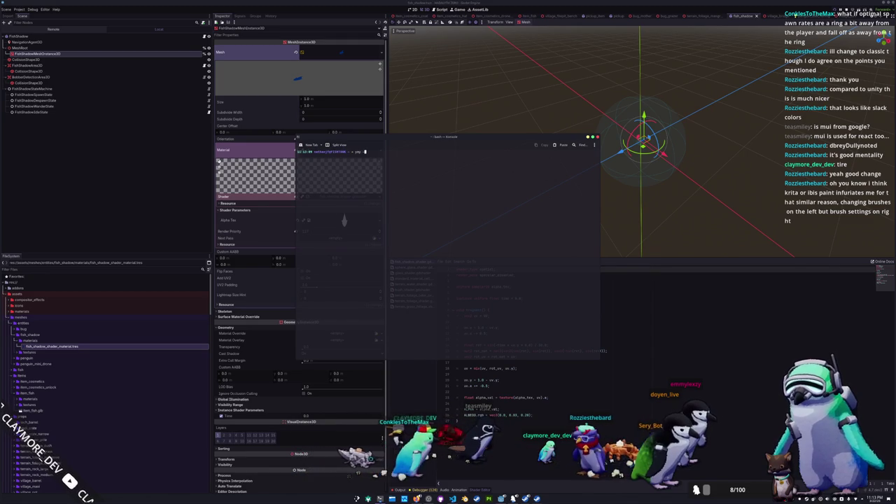
# Install krita with yay, authorizing with the sudo password, then launch krita.
pyautogui.press('Tab')
pyautogui.press('Tab')
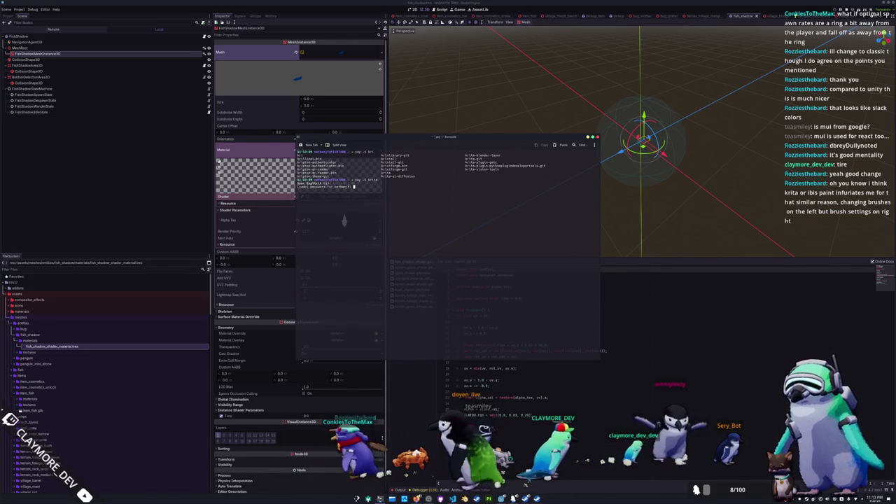
pyautogui.press('Return')
pyautogui.press('Return')
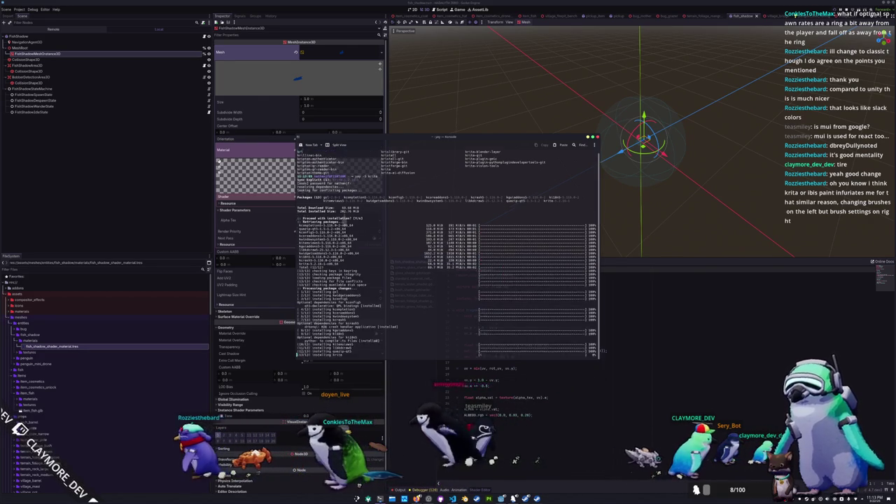
pyautogui.write('krita')
pyautogui.press('Return')
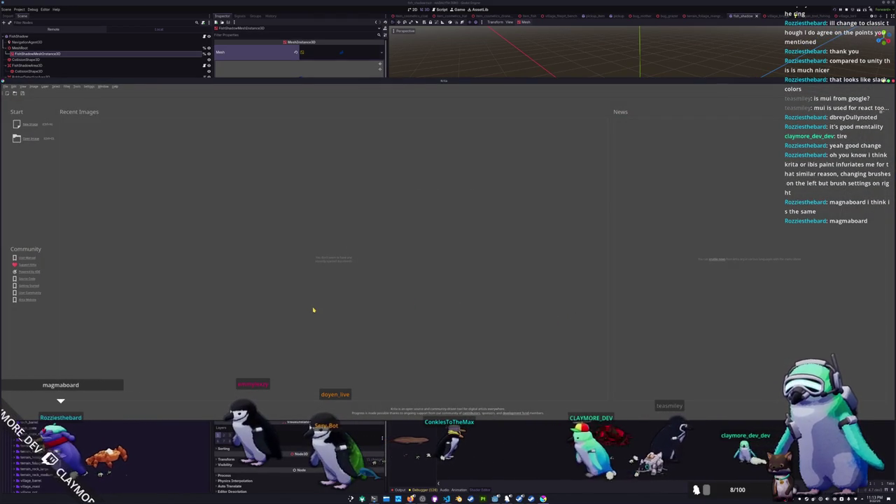
# Create a new blank image using the predefined Texture 4096x4096 size.
pyautogui.click(30, 124)
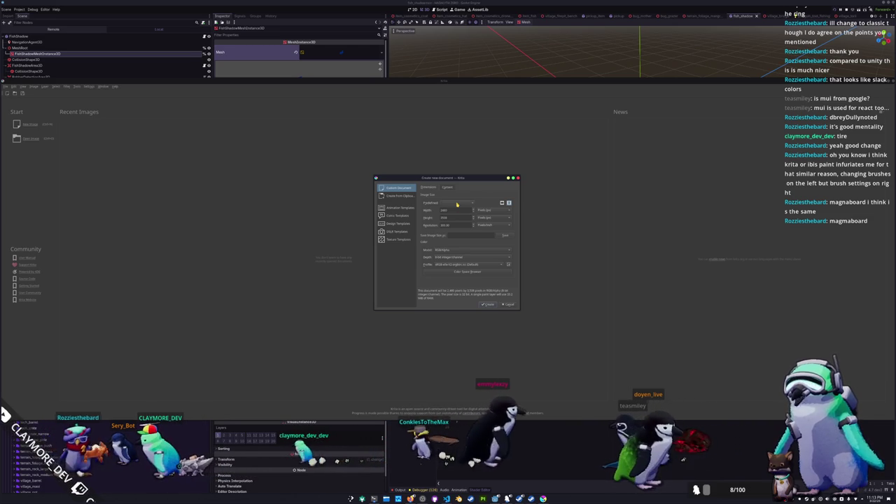
pyautogui.click(455, 203)
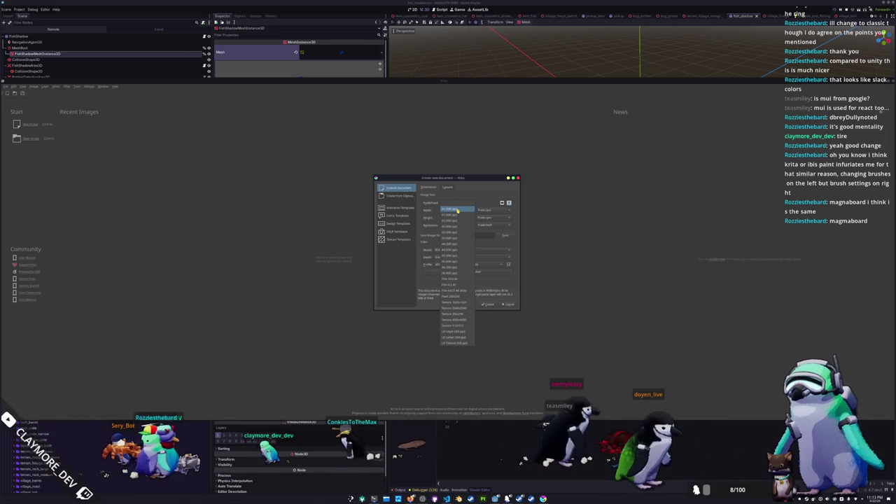
pyautogui.click(452, 320)
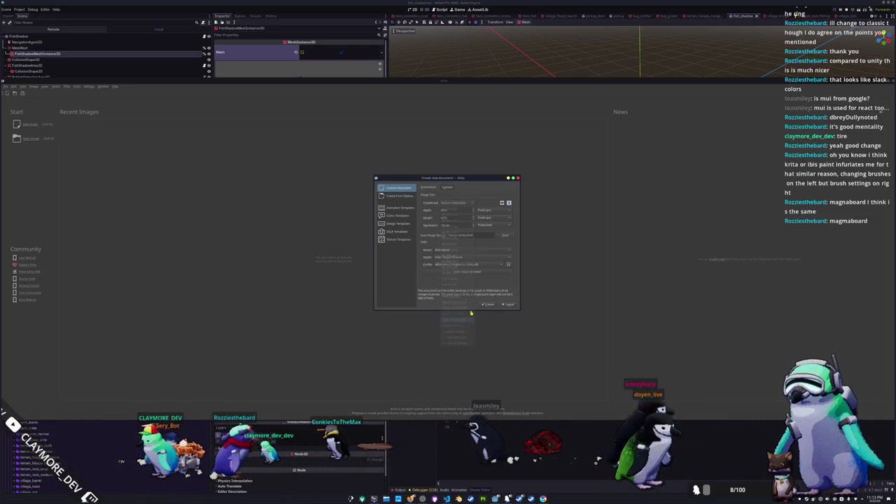
pyautogui.click(486, 305)
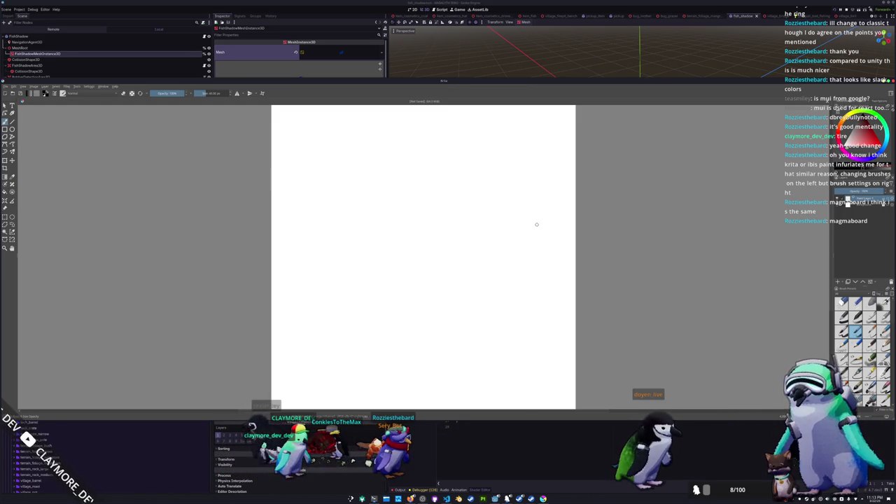
# Un-maximize Krita into a floating window and undo a test curve on the canvas.
pyautogui.moveTo(449, 87)
pyautogui.mouseDown()
pyautogui.moveTo(462, 112)
pyautogui.moveTo(490, 89)
pyautogui.mouseUp()
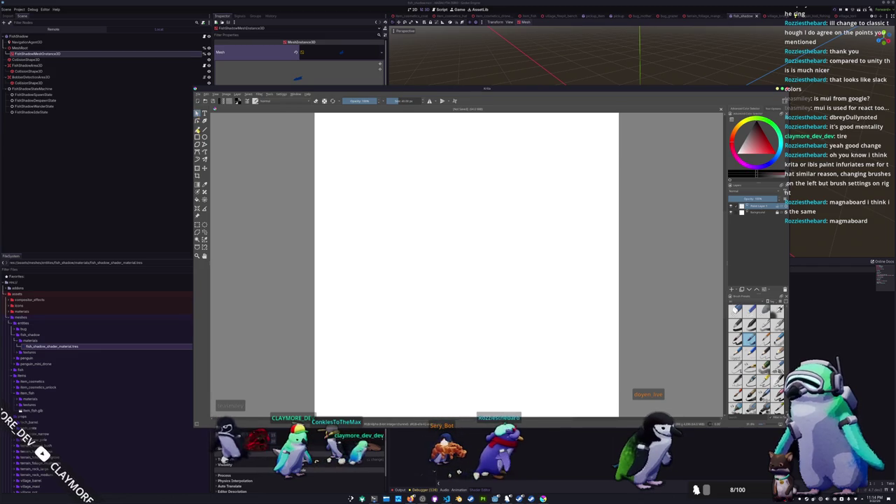
pyautogui.moveTo(349, 207); pyautogui.dragTo(396, 278)
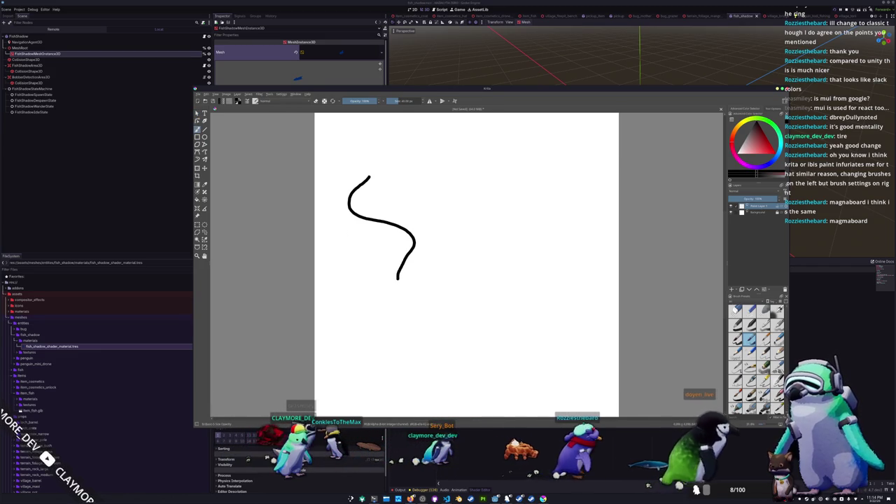
pyautogui.hotkey('ctrl', 'z')
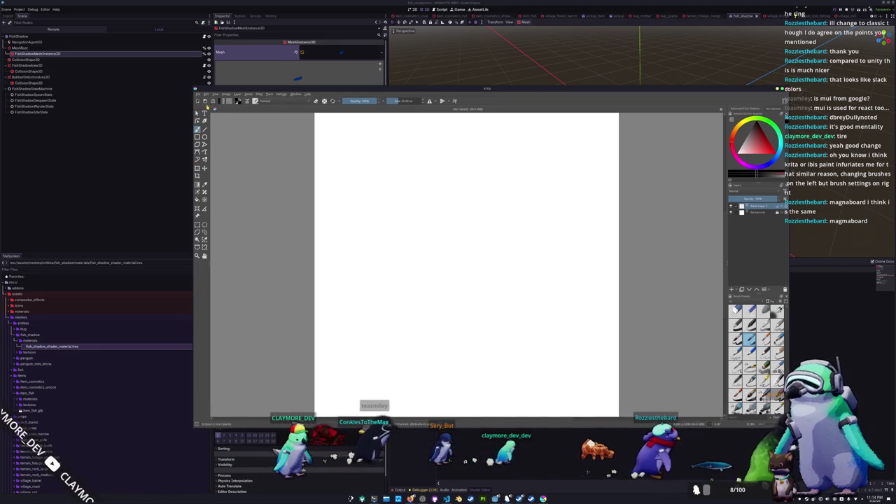
# Dock the toolbox on the right beside widened panels, undo test strokes, and select the ellipse tool.
pyautogui.moveTo(200, 110)
pyautogui.mouseDown()
pyautogui.moveTo(721, 117)
pyautogui.moveTo(734, 120)
pyautogui.moveTo(736, 248)
pyautogui.moveTo(728, 186)
pyautogui.mouseUp()
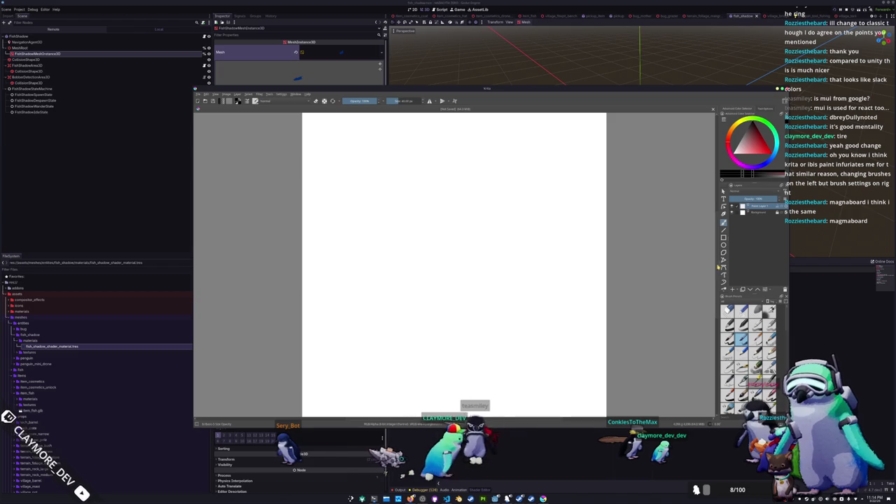
pyautogui.moveTo(718, 263)
pyautogui.mouseDown()
pyautogui.moveTo(640, 264)
pyautogui.moveTo(657, 281)
pyautogui.mouseUp()
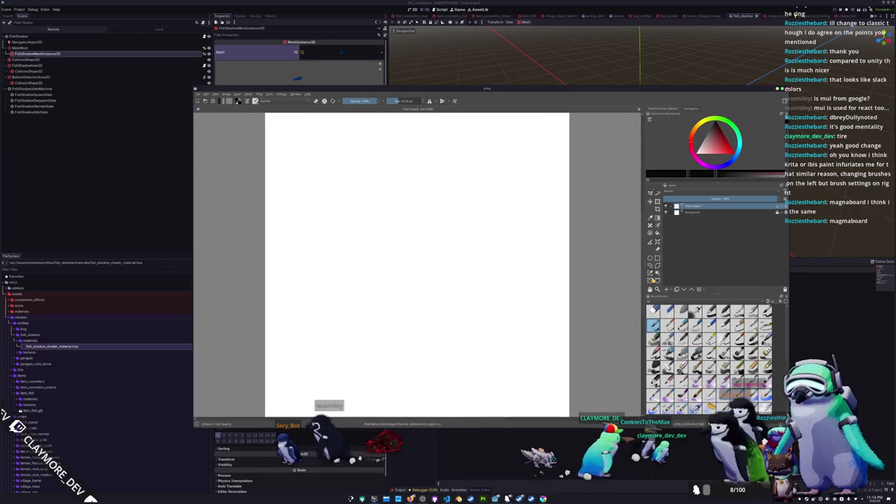
pyautogui.moveTo(481, 214)
pyautogui.mouseDown()
pyautogui.moveTo(474, 271)
pyautogui.moveTo(490, 165)
pyautogui.mouseUp()
pyautogui.hotkey('ctrl', 'z')
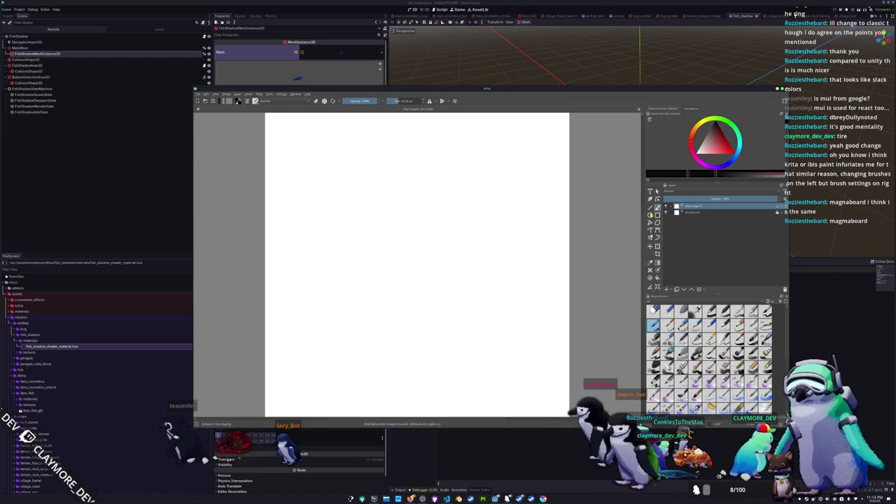
pyautogui.click(650, 215)
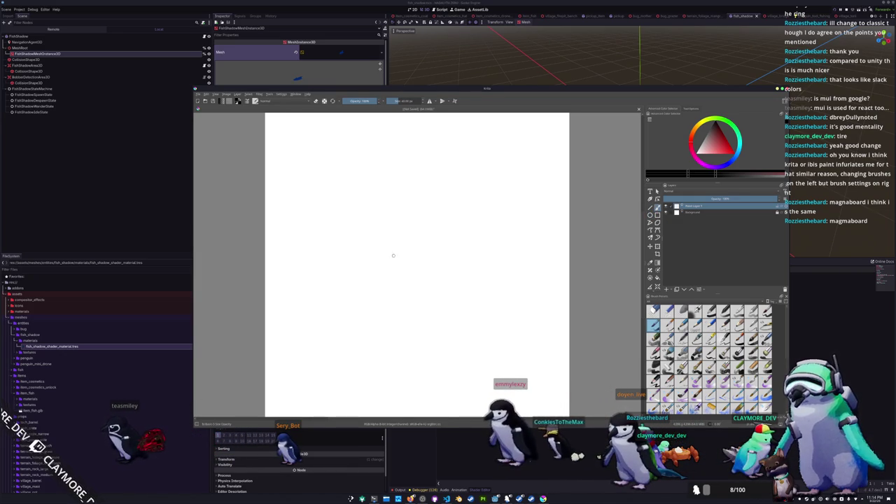
pyautogui.click(506, 303)
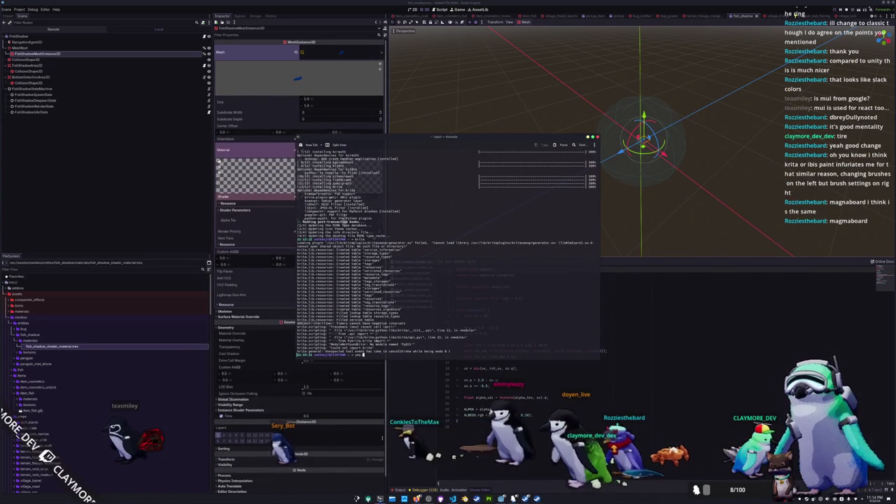
# Remove krita with yay -R krita, clear the terminal and close Konsole.
pyautogui.press('Return')
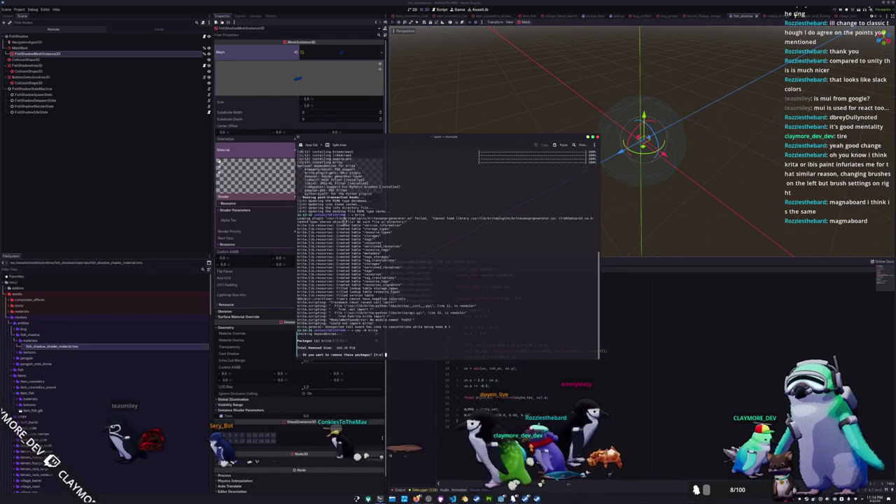
pyautogui.press('Return')
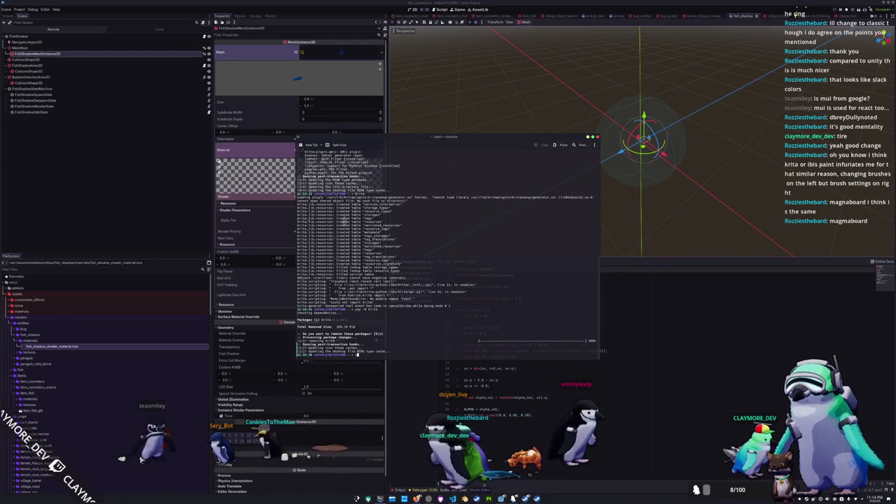
pyautogui.write('clear')
pyautogui.press('Return')
pyautogui.hotkey('ctrl', 'd')
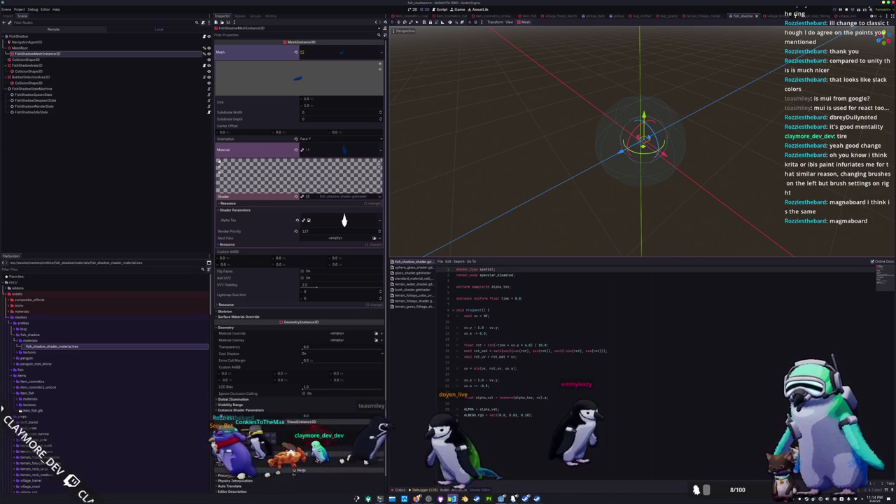
# Cycle through the Output, Debugger, Audio, Animation and Shader panels, then clear the Output log.
pyautogui.click(446, 490)
pyautogui.click(399, 490)
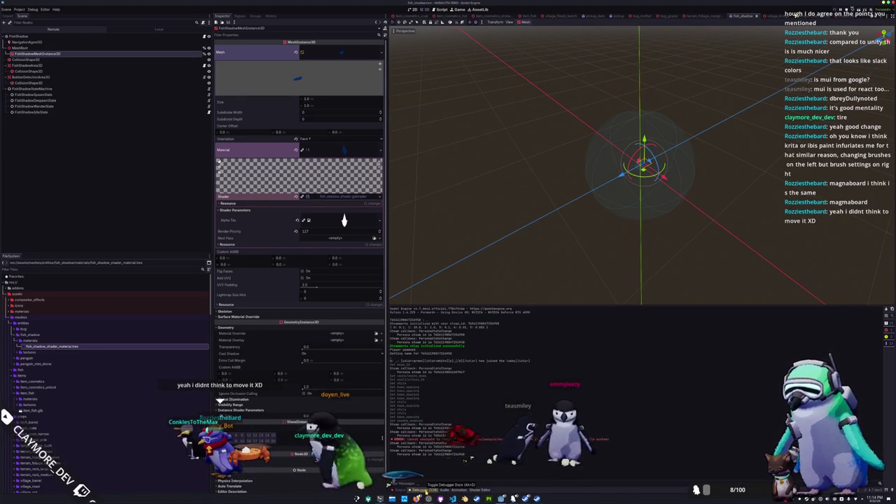
pyautogui.click(422, 489)
pyautogui.click(444, 489)
pyautogui.click(460, 489)
pyautogui.click(479, 490)
pyautogui.click(479, 489)
pyautogui.click(446, 489)
pyautogui.click(422, 489)
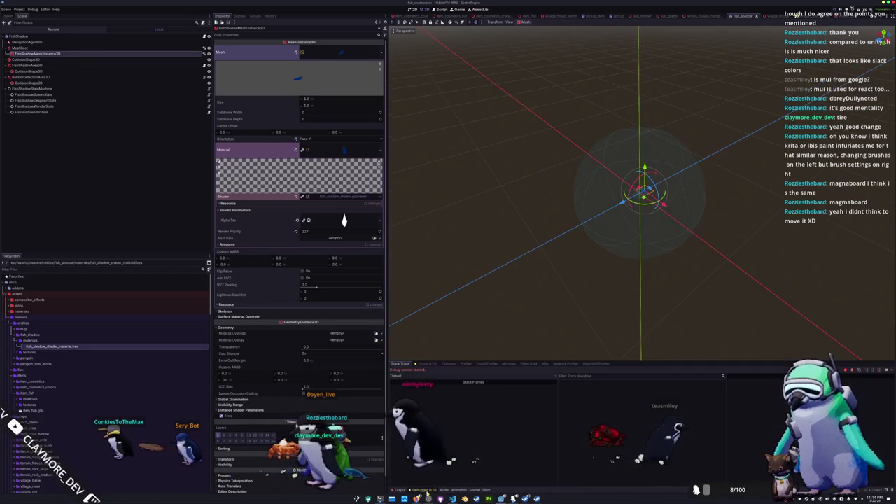
pyautogui.click(399, 490)
pyautogui.click(444, 490)
pyautogui.click(459, 489)
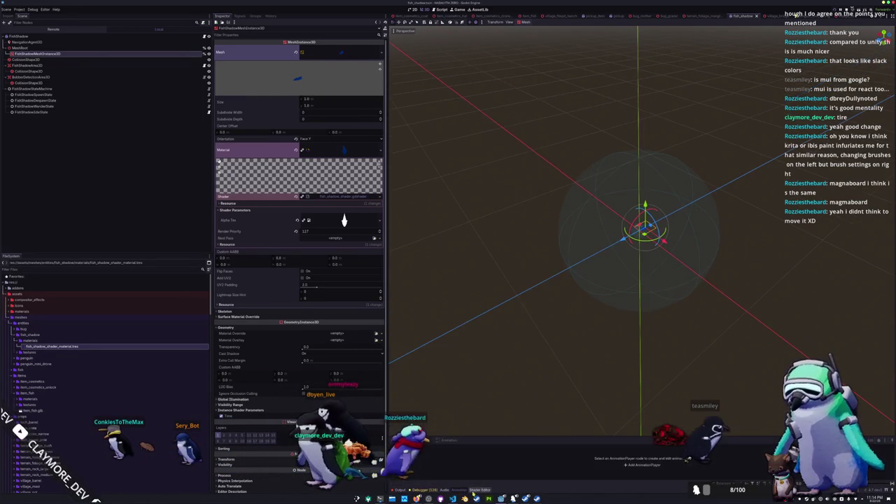
pyautogui.click(479, 490)
pyautogui.click(479, 489)
pyautogui.click(444, 490)
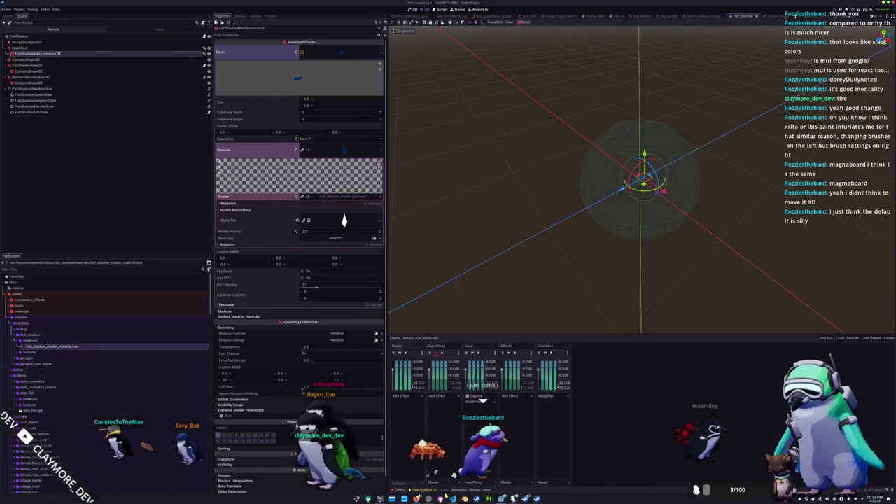
pyautogui.click(435, 490)
pyautogui.click(400, 490)
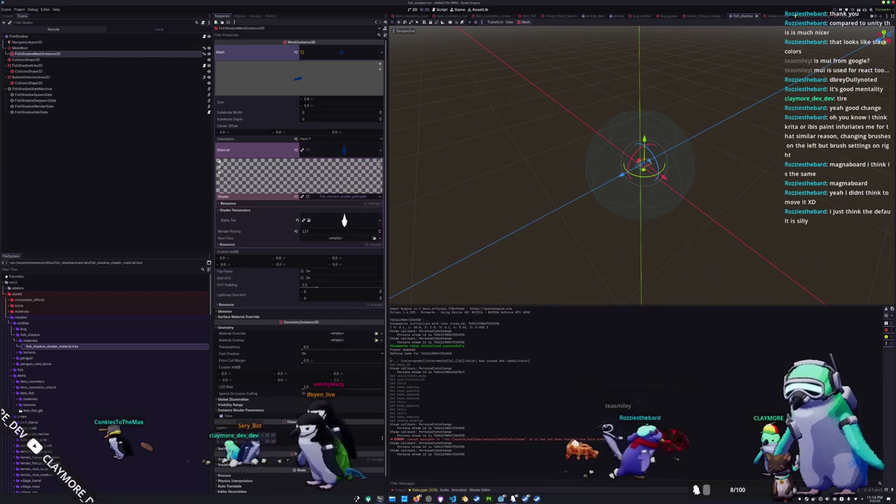
pyautogui.click(888, 310)
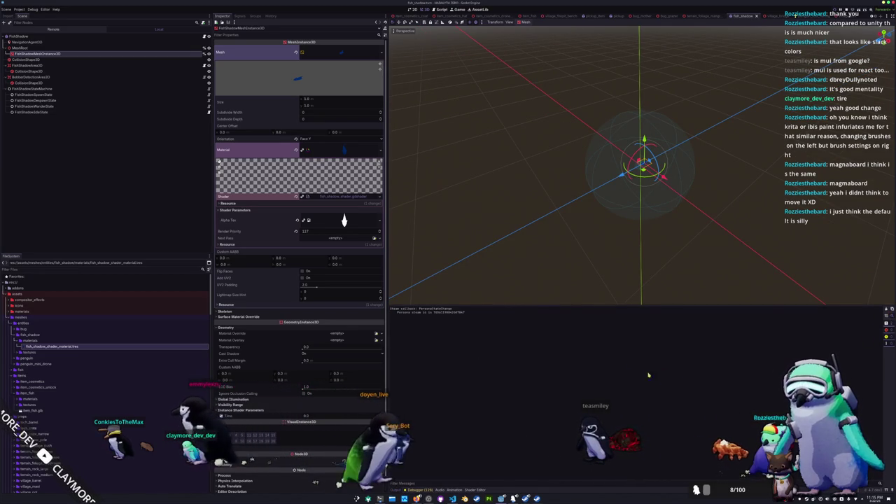
# Collapse the material and mesh sub-resources, select MeshRoot, orbit the view, and return to VS Code.
pyautogui.click(341, 166)
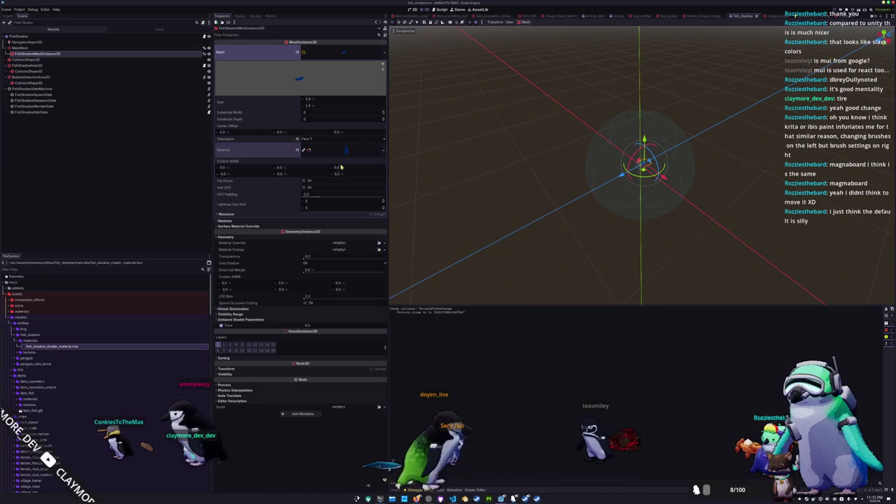
pyautogui.click(342, 53)
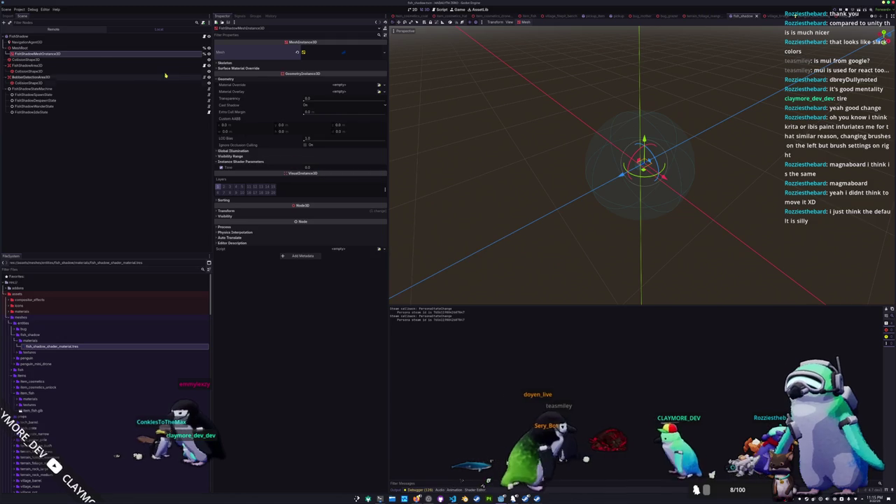
pyautogui.click(92, 77)
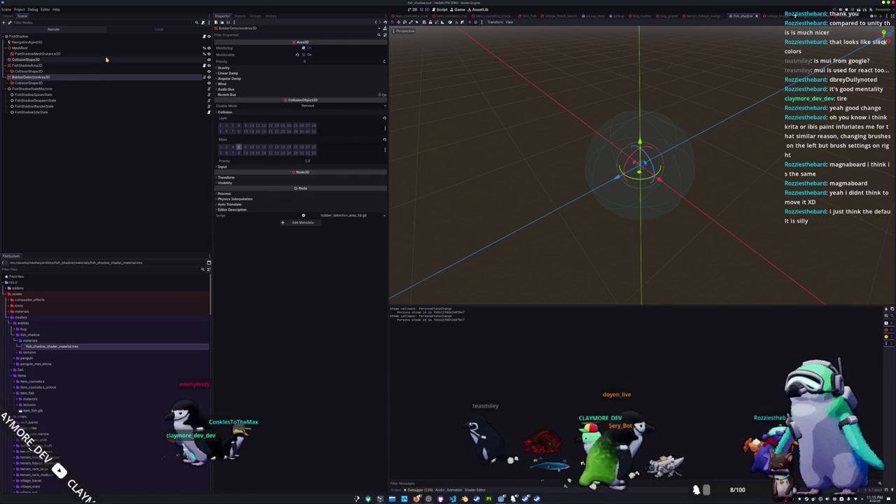
pyautogui.press('Up')
pyautogui.press('Up')
pyautogui.press('Up')
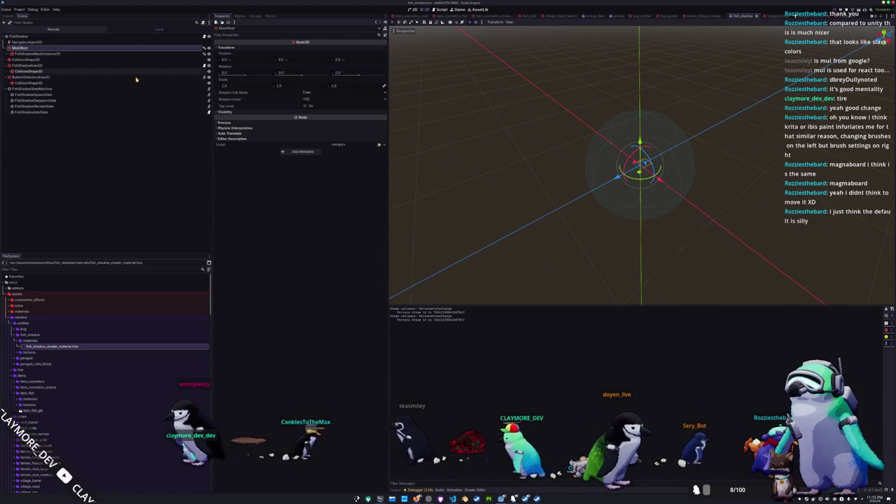
pyautogui.scroll(5, 490, 181)
pyautogui.moveTo(516, 173); pyautogui.dragTo(546, 166)
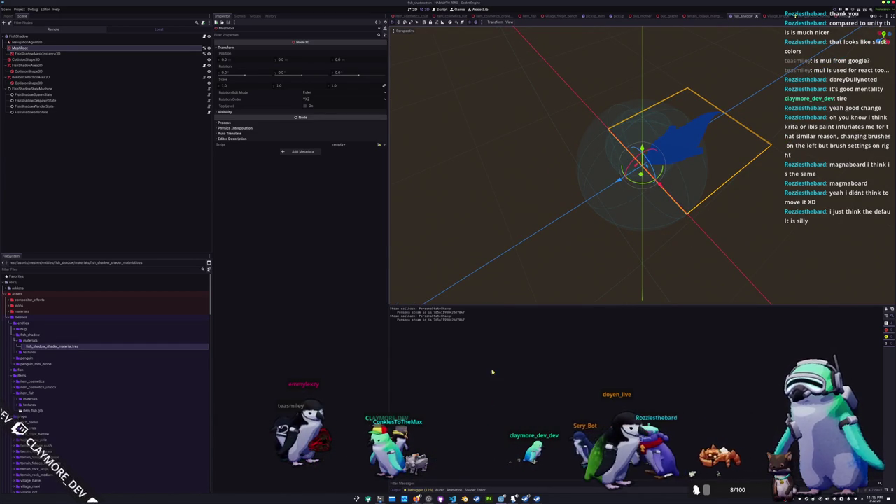
pyautogui.click(452, 498)
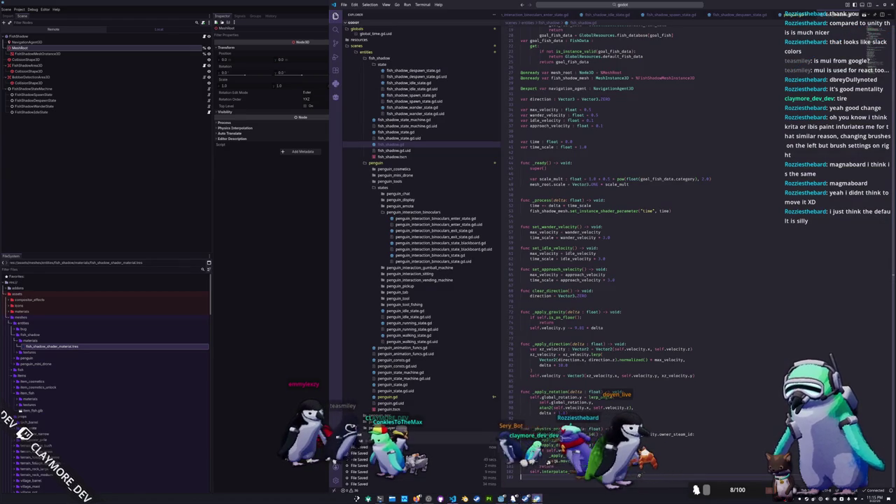
# Focus the running game and walk the penguin left around the riverside boulders.
pyautogui.click(536, 499)
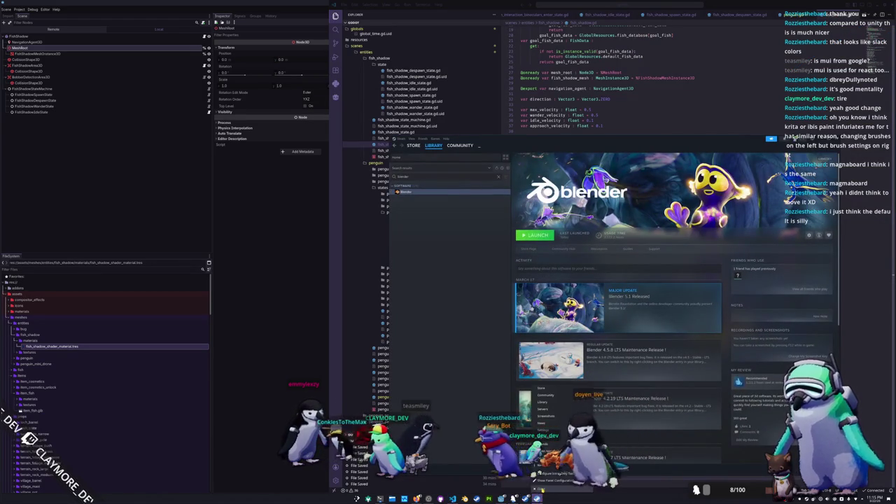
pyautogui.click(537, 498)
pyautogui.click(531, 498)
pyautogui.press('a')
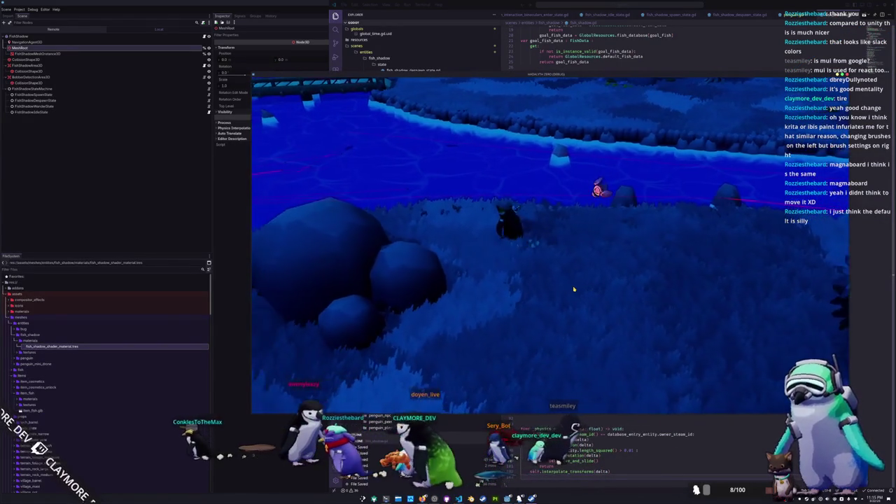
pyautogui.press('a')
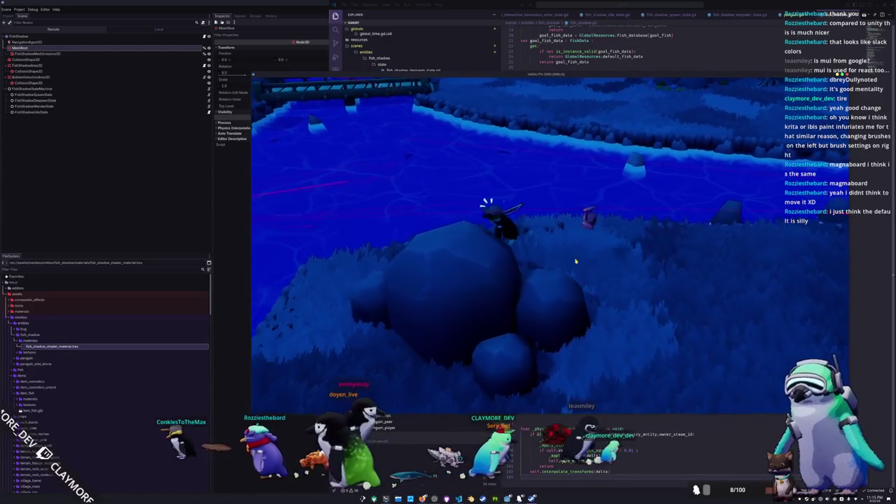
pyautogui.press('a')
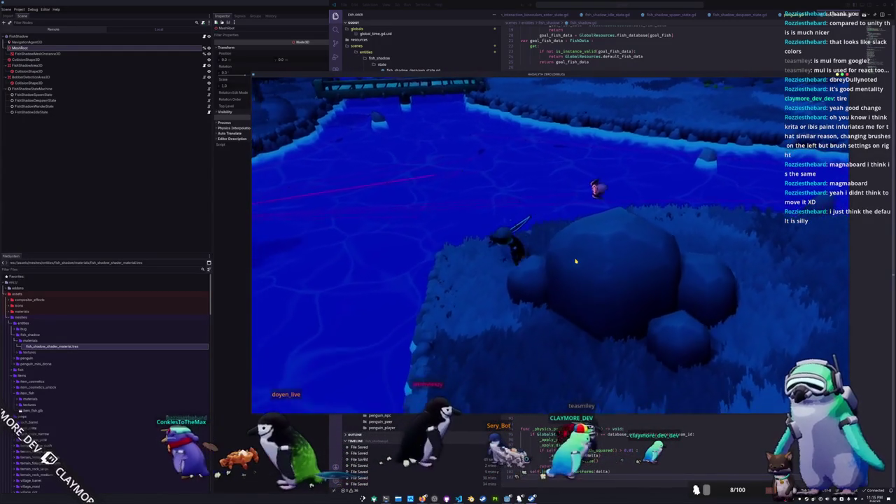
pyautogui.press('a')
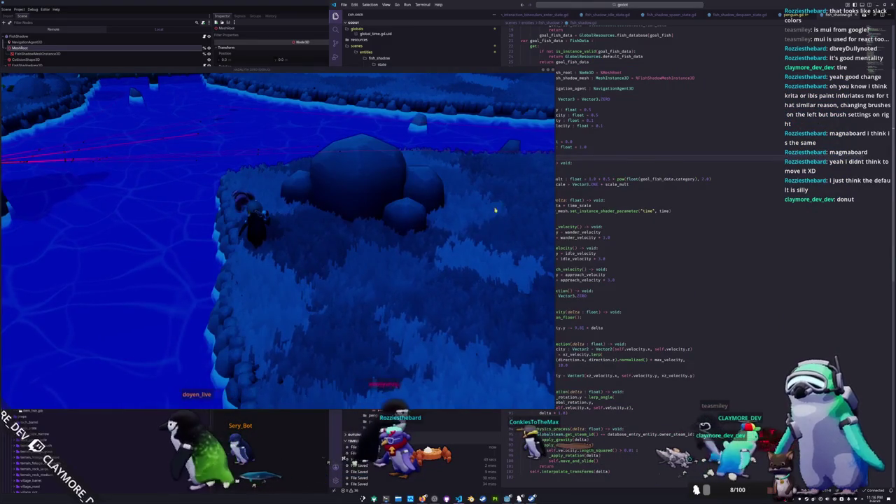
# Set the fish shadow resize() on line 29 of global_data_fish.gd to 32 and run the game.
pyautogui.click(615, 179)
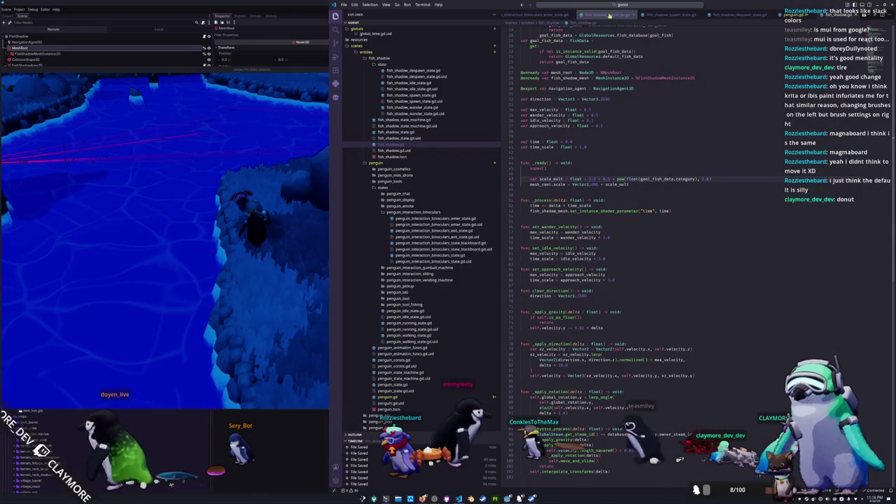
pyautogui.scroll(3, 606, 17)
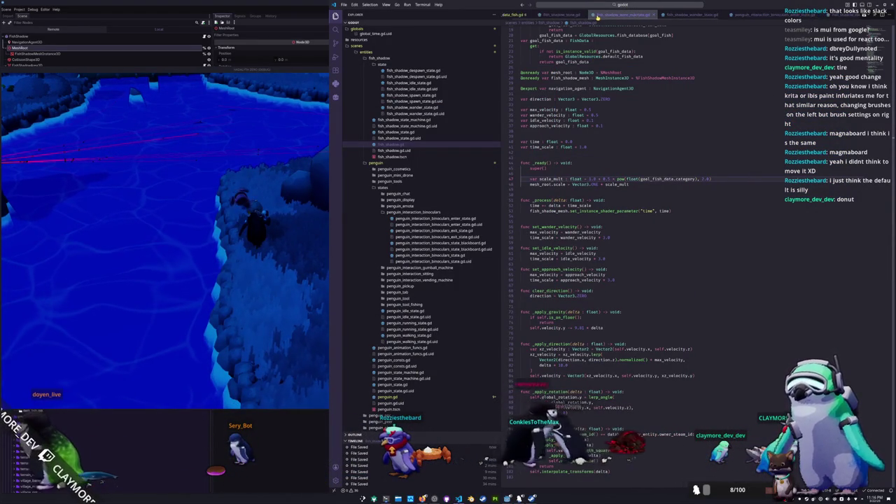
pyautogui.click(630, 16)
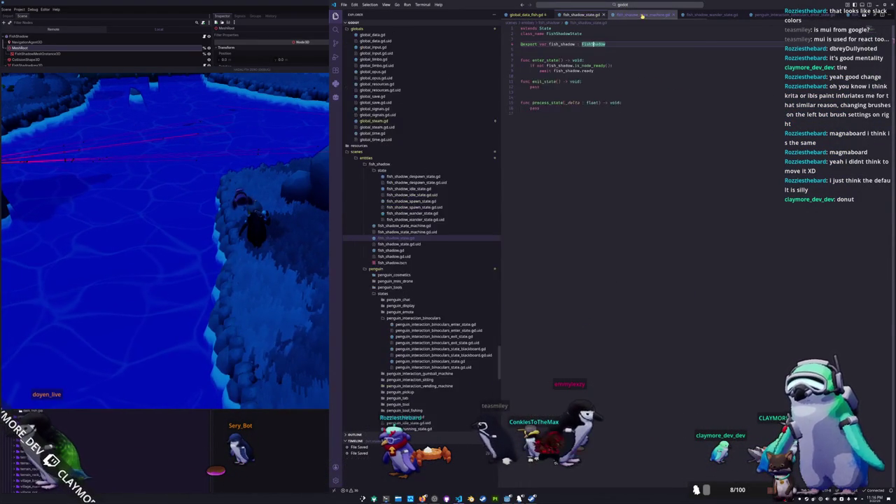
pyautogui.click(640, 15)
pyautogui.click(710, 16)
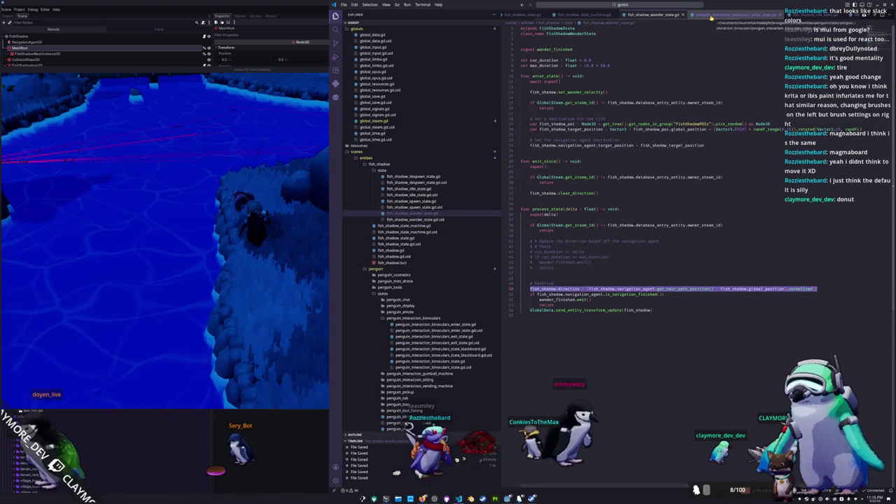
pyautogui.click(532, 15)
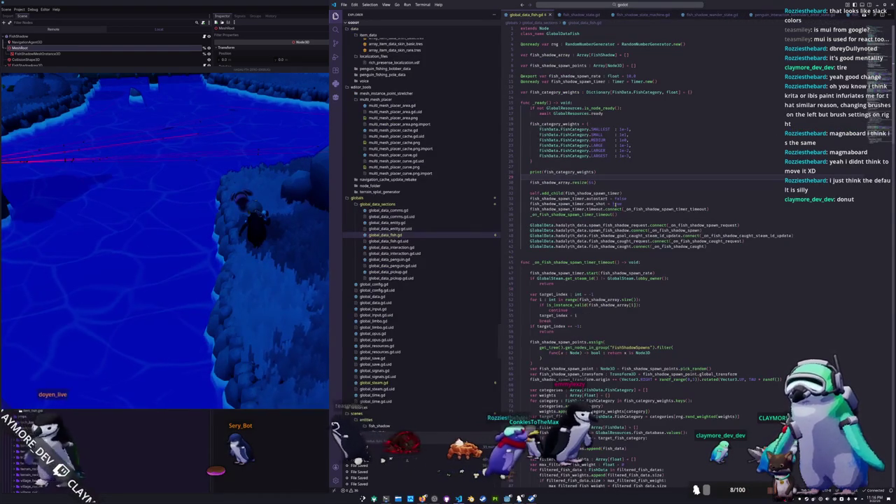
pyautogui.write('32')
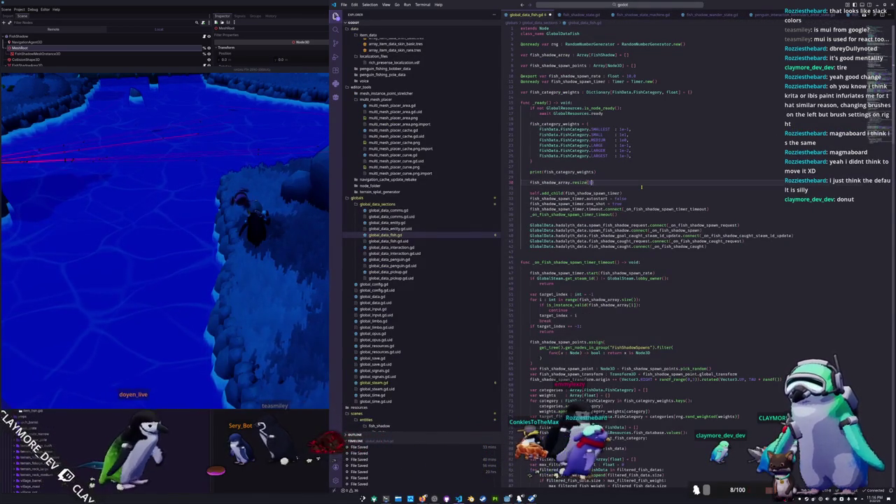
pyautogui.press('F5')
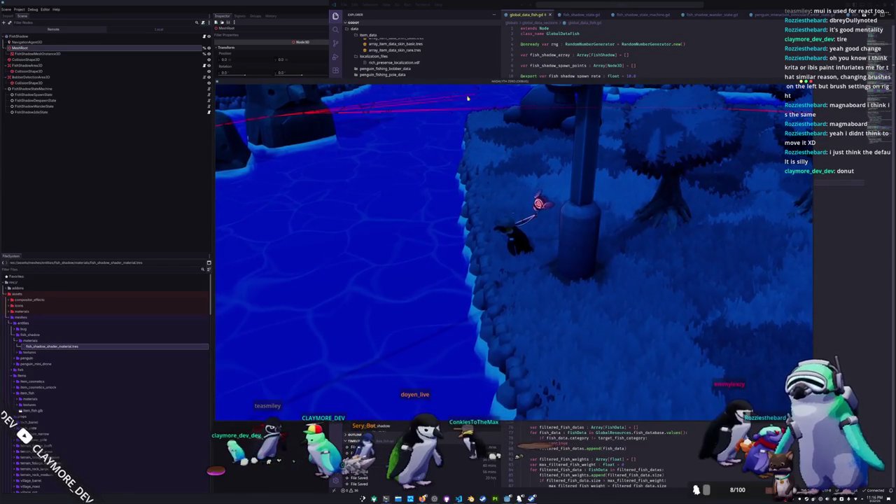
# Stop the running game and go back to the fish_shadow scene's 3D view.
pyautogui.press('F8')
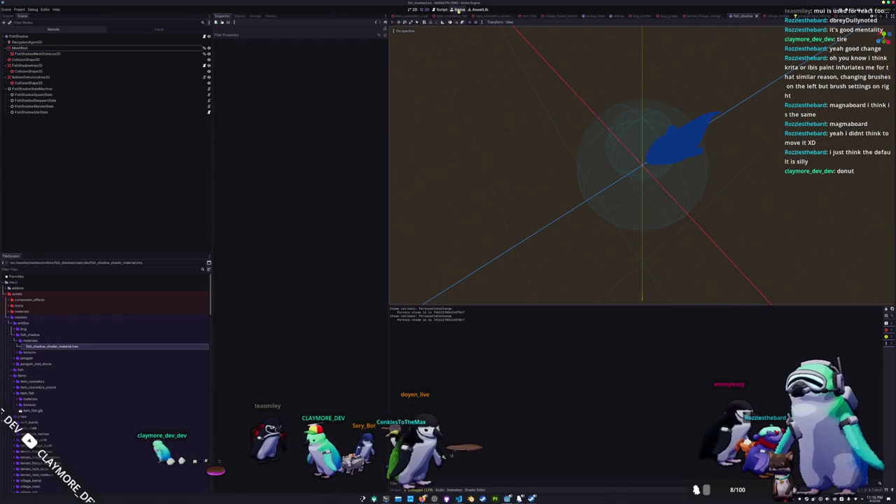
pyautogui.click(456, 9)
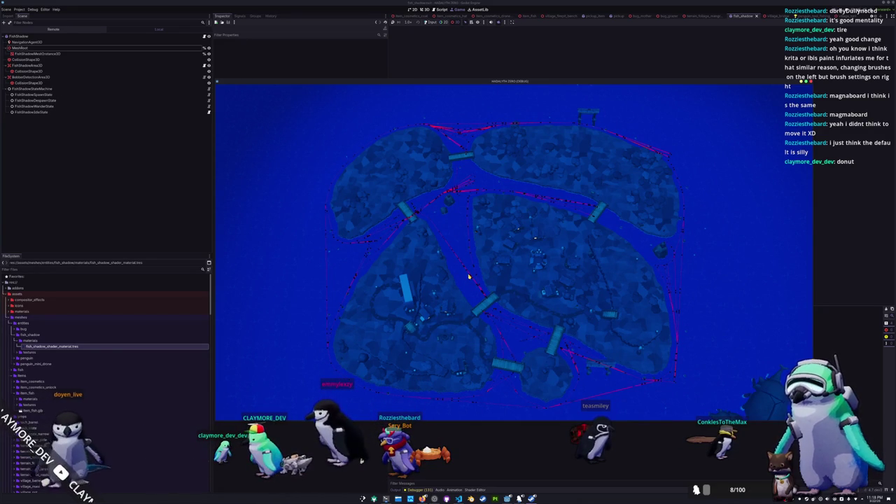
pyautogui.press('F8')
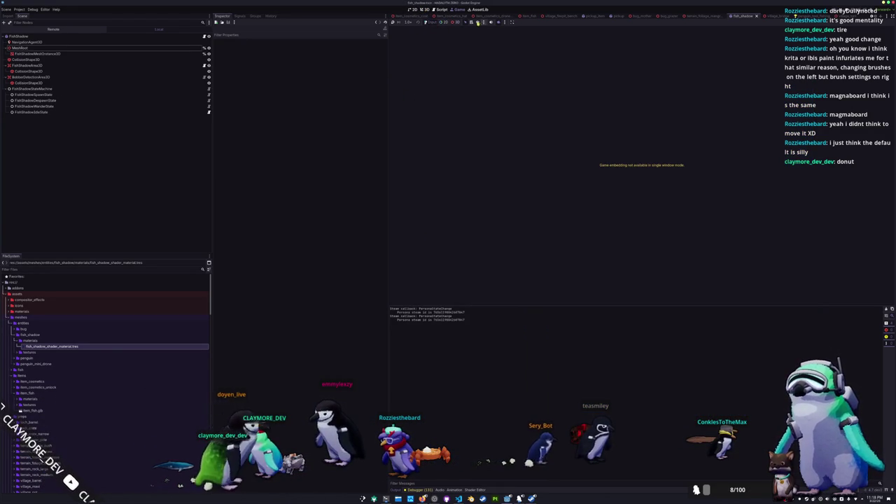
pyautogui.click(425, 10)
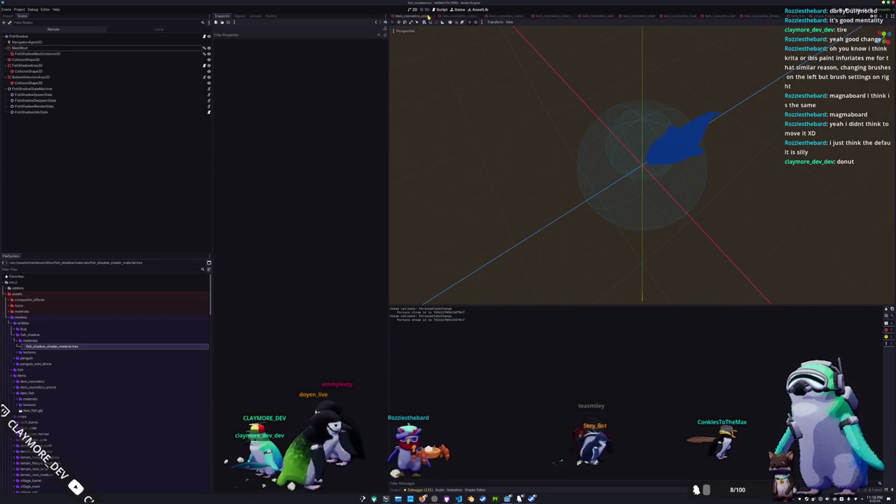
# Open main.tscn and switch the level to a top-down view.
pyautogui.click(398, 16)
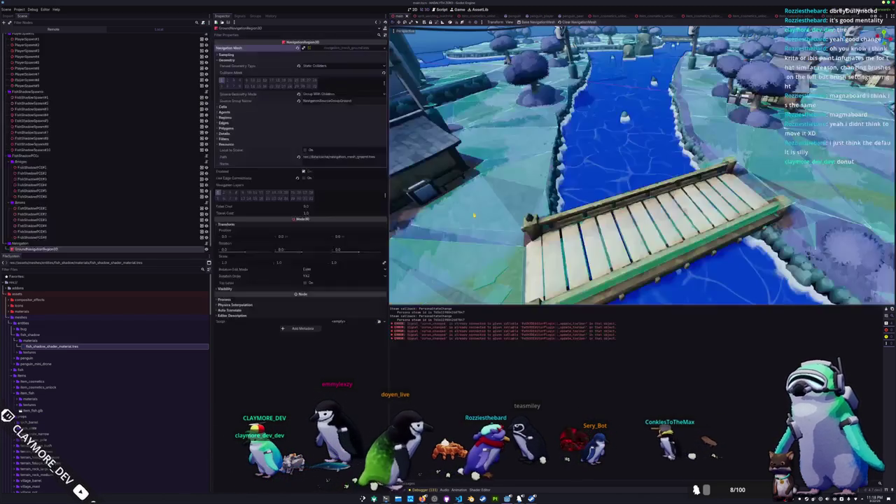
pyautogui.scroll(-10, 502, 210)
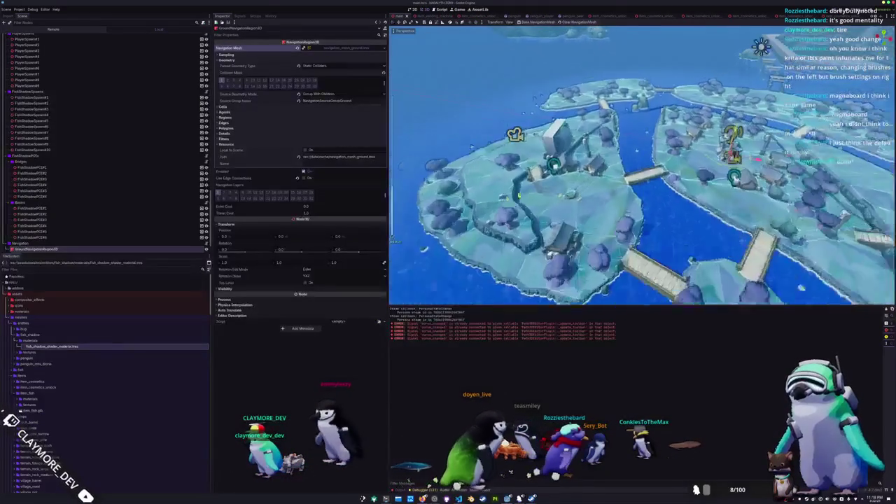
pyautogui.press('KP_7')
pyautogui.scroll(-3, 642, 165)
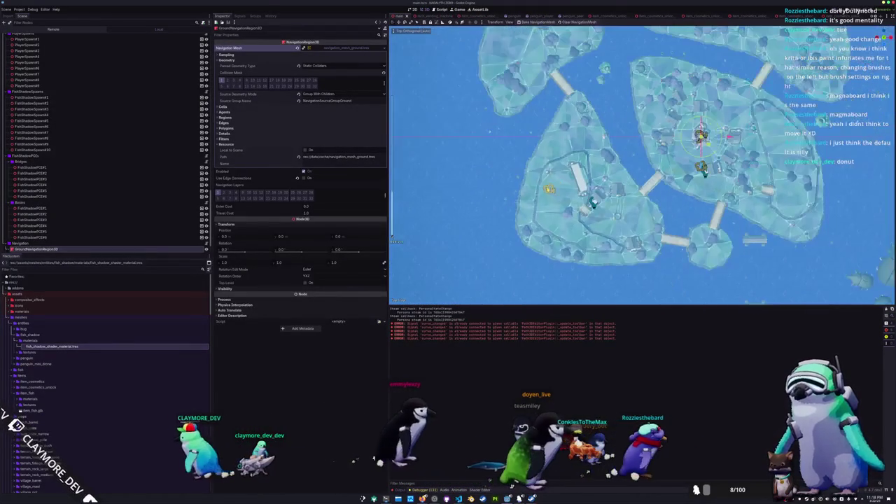
pyautogui.scroll(-2, 50, 186)
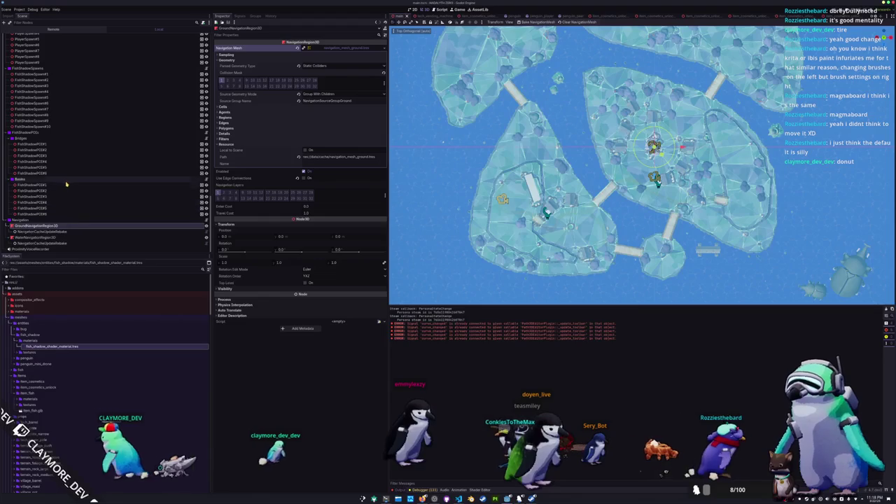
# Duplicate the Basins FishShadowPOI several times, up to FishShadowPOI10, and move the first copy across the water.
pyautogui.click(70, 186)
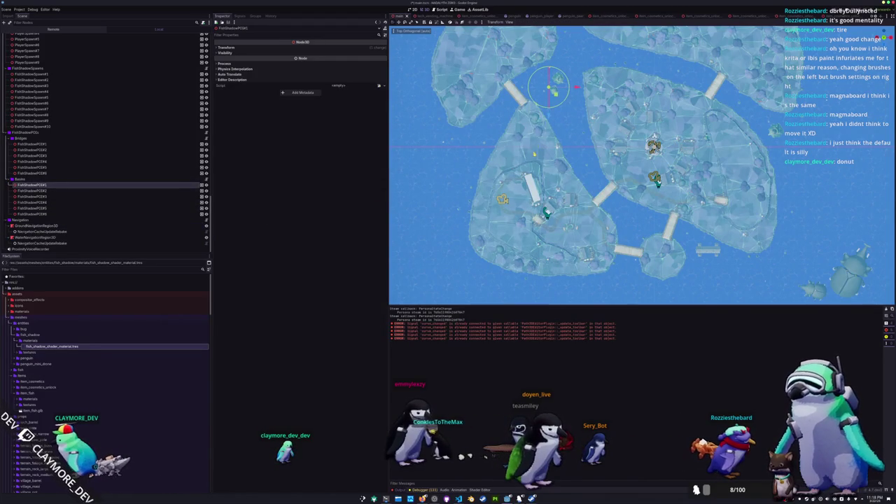
pyautogui.hotkey('ctrl', 'd')
pyautogui.moveTo(553, 89); pyautogui.dragTo(569, 119)
pyautogui.hotkey('ctrl', 'd')
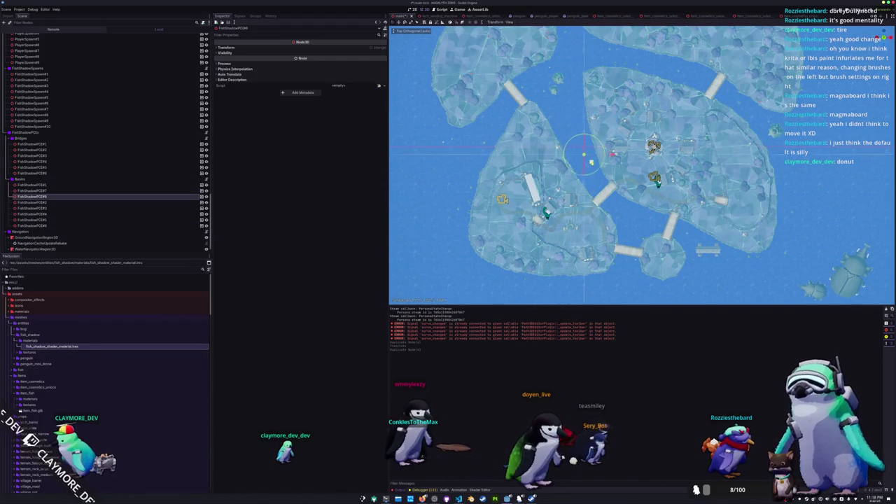
pyautogui.hotkey('ctrl', 'd')
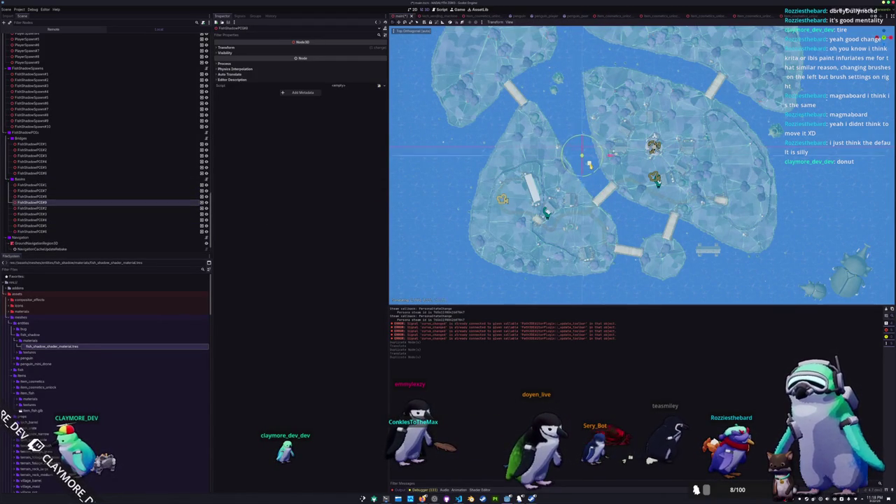
pyautogui.hotkey('ctrl', 'd')
pyautogui.hotkey('ctrl', 'd')
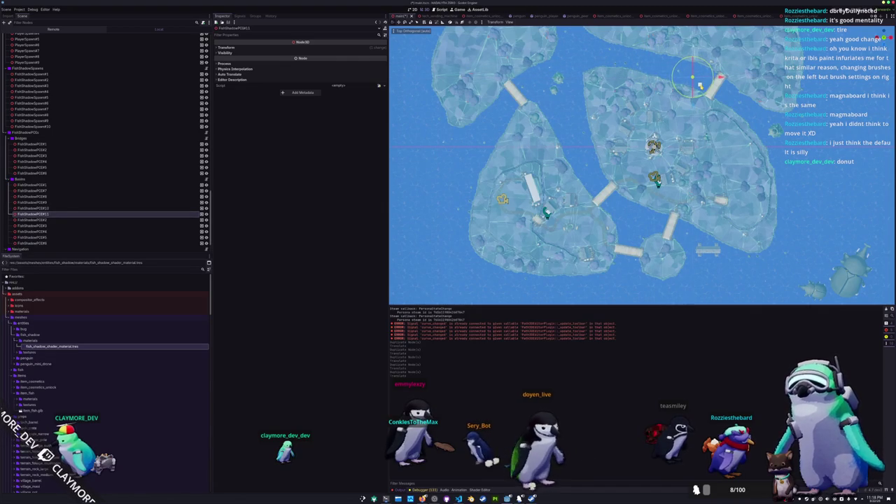
# Duplicate FishShadowPOI7 as FishShadowPOI12, move it down-right in the water, and relaunch the game.
pyautogui.click(89, 210)
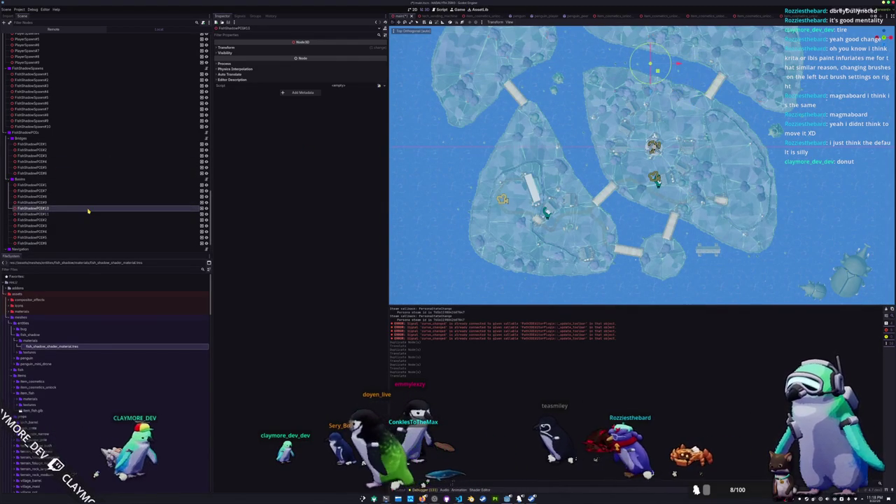
pyautogui.press('Up')
pyautogui.press('Up')
pyautogui.press('Up')
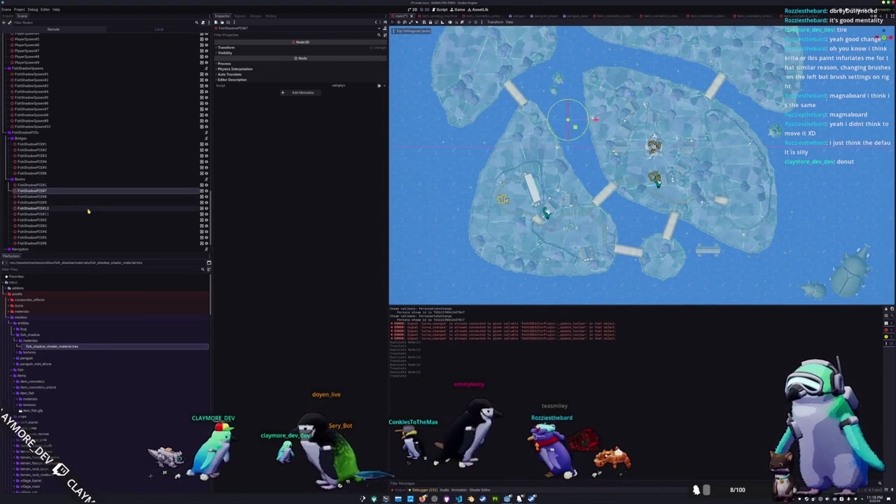
pyautogui.hotkey('ctrl', 'd')
pyautogui.moveTo(569, 120); pyautogui.dragTo(579, 147)
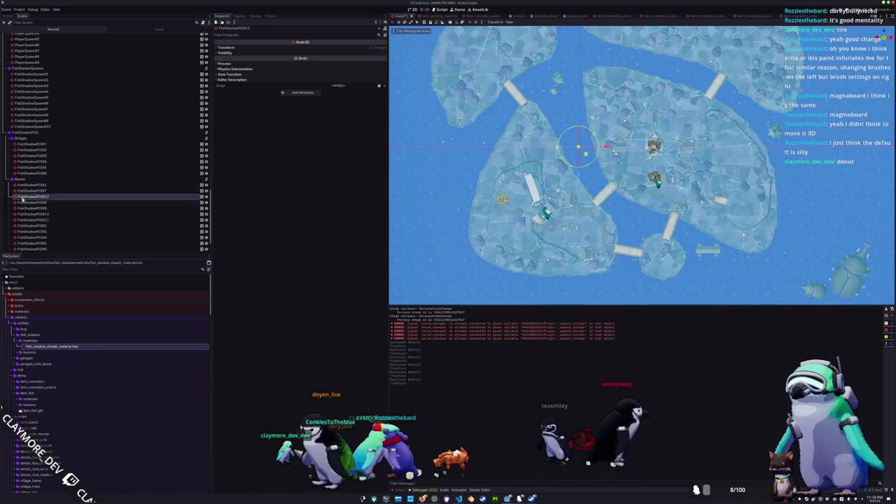
pyautogui.press('Down')
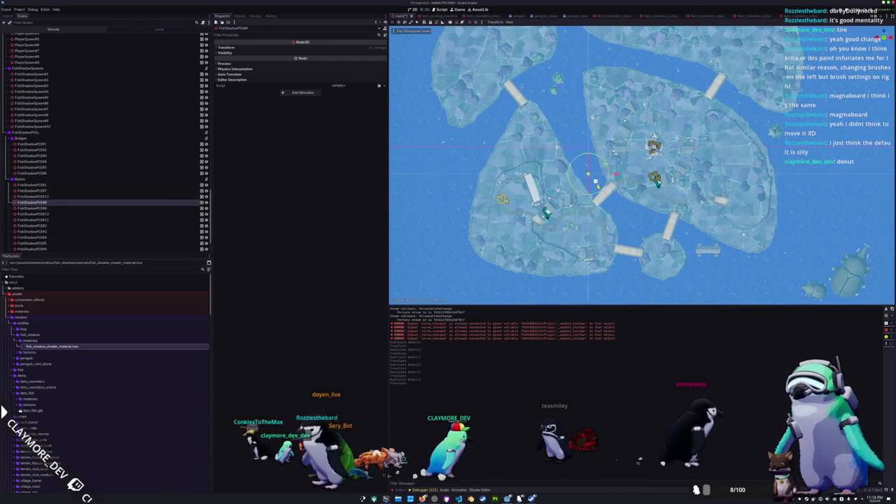
pyautogui.scroll(-2, 642, 166)
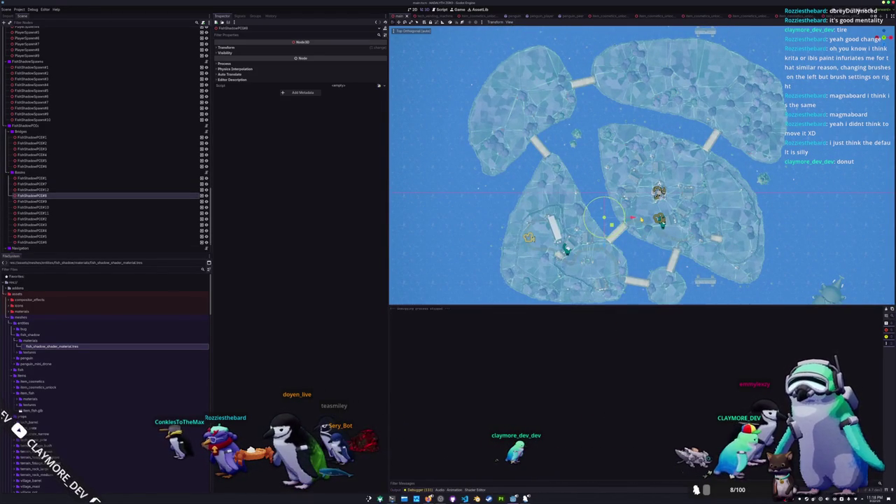
pyautogui.press('F5')
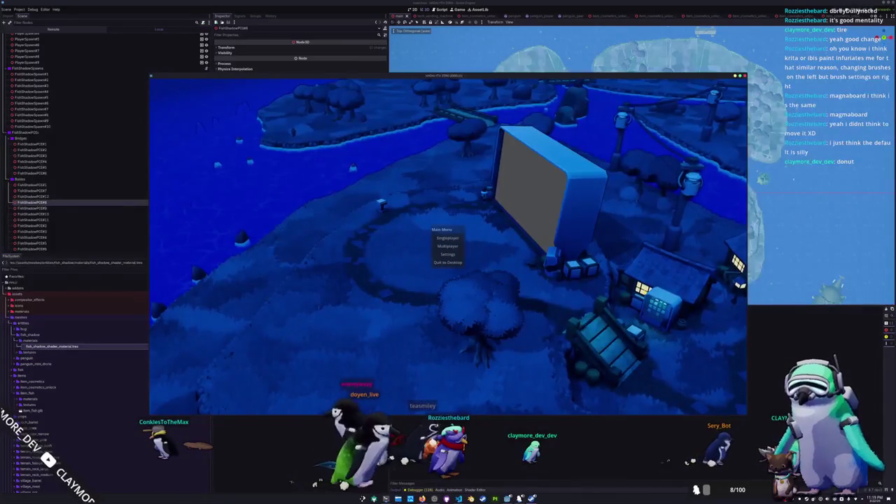
# Start a singleplayer session, then install ndi-sdk with yay in a terminal, authorizing with the sudo password.
pyautogui.click(448, 238)
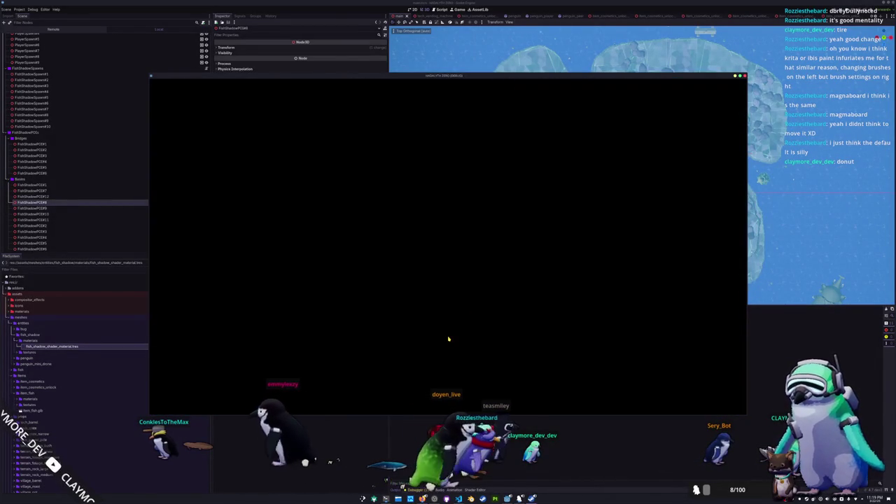
pyautogui.hotkey('ctrl', 'alt', 't')
pyautogui.write('S ndi-sd')
pyautogui.press('Tab')
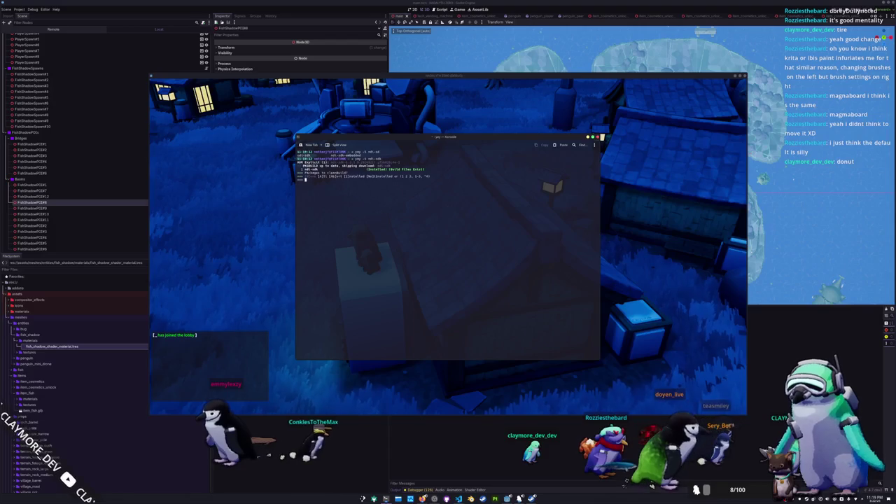
pyautogui.press('Return')
pyautogui.press('Return')
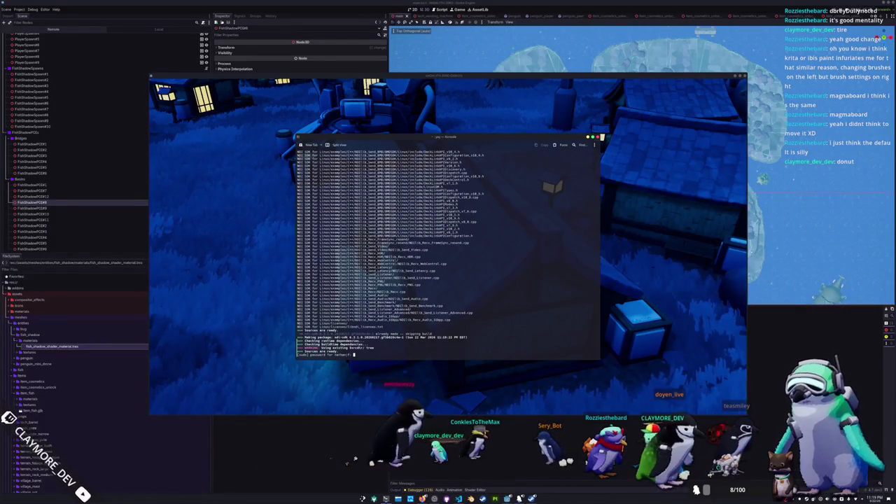
pyautogui.press('Return')
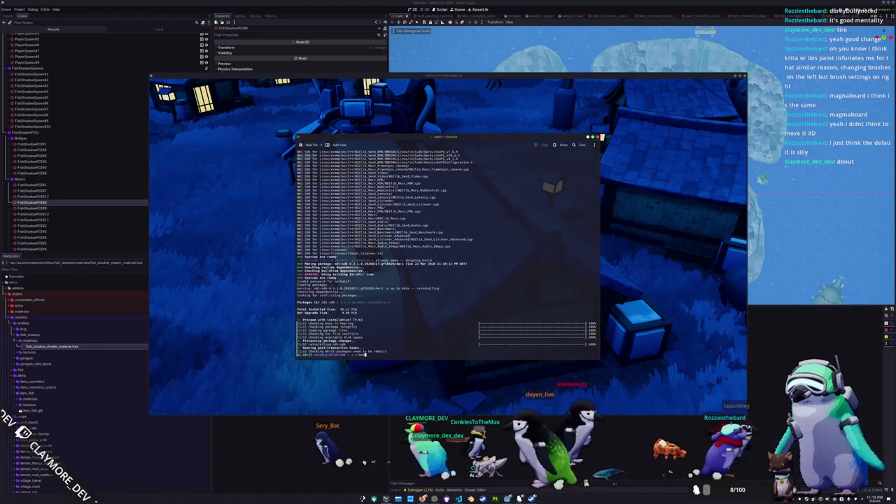
# Clear the terminal output and exit Konsole.
pyautogui.write('r')
pyautogui.press('Return')
pyautogui.write('it')
pyautogui.press('Return')
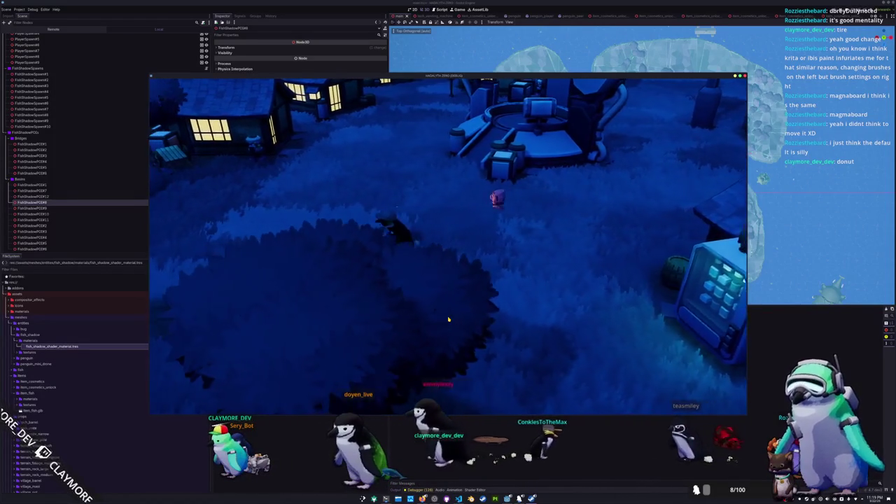
# Stop and rerun the game, then switch the editor to the tech_vending_machine scene.
pyautogui.press('F8')
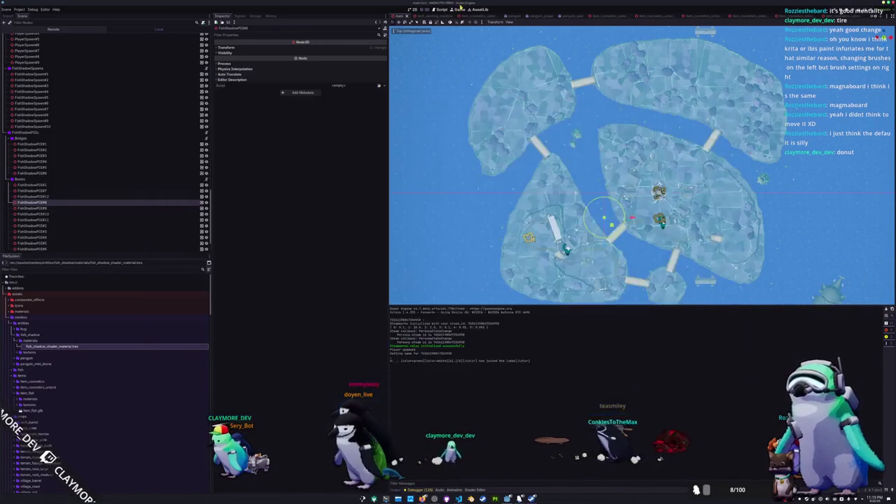
pyautogui.click(458, 10)
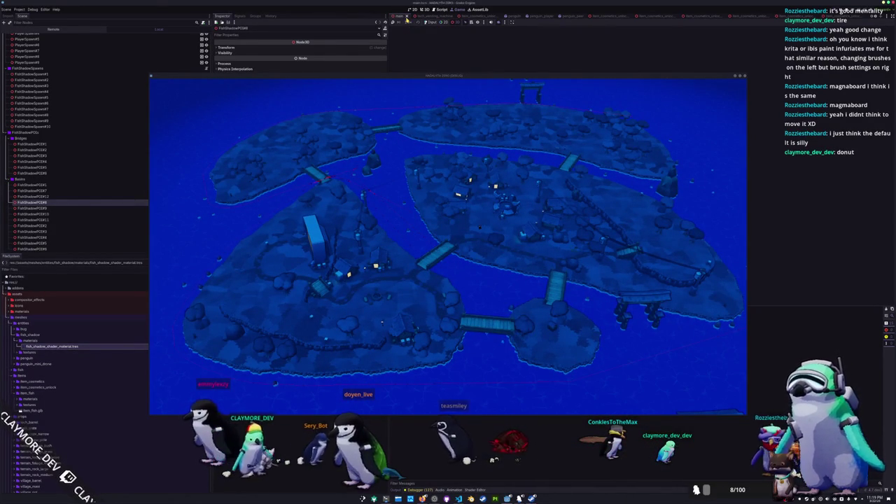
pyautogui.click(407, 18)
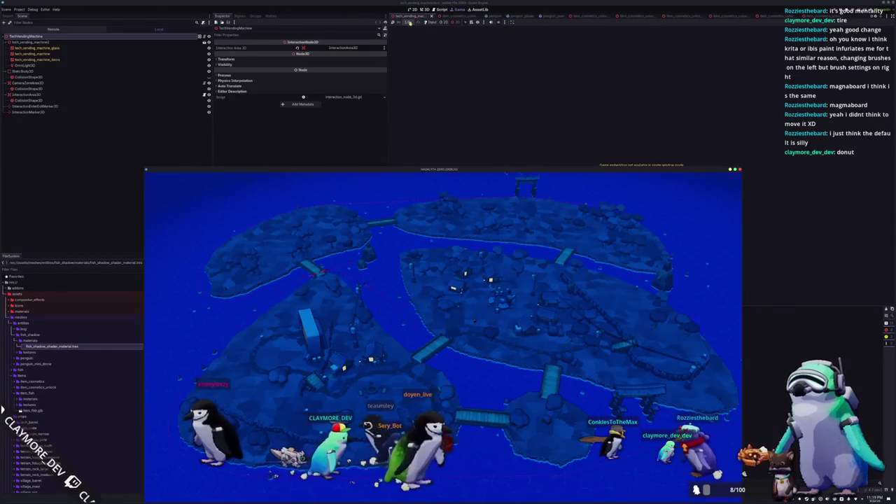
pyautogui.click(408, 21)
# Run the game at 8.0x speed to watch the fish shadows, then return to VS Code.
pyautogui.click(407, 91)
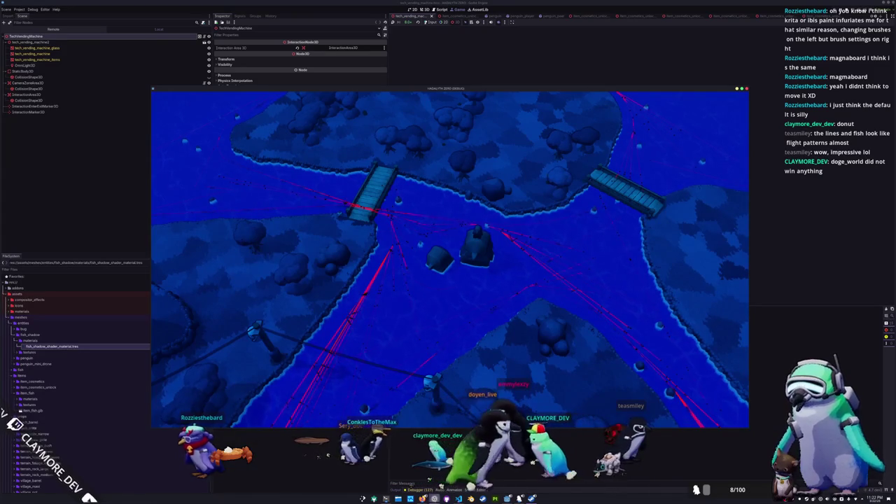
pyautogui.hotkey('alt', 'Tab')
# Shrink the game window to reveal the array size argument on line 30, then return to Godot.
pyautogui.moveTo(606, 91); pyautogui.dragTo(318, 101)
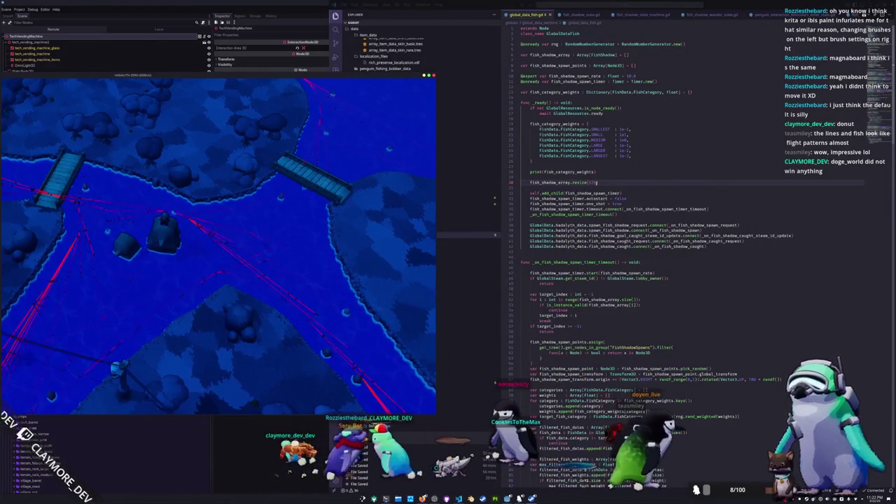
pyautogui.doubleClick(592, 183)
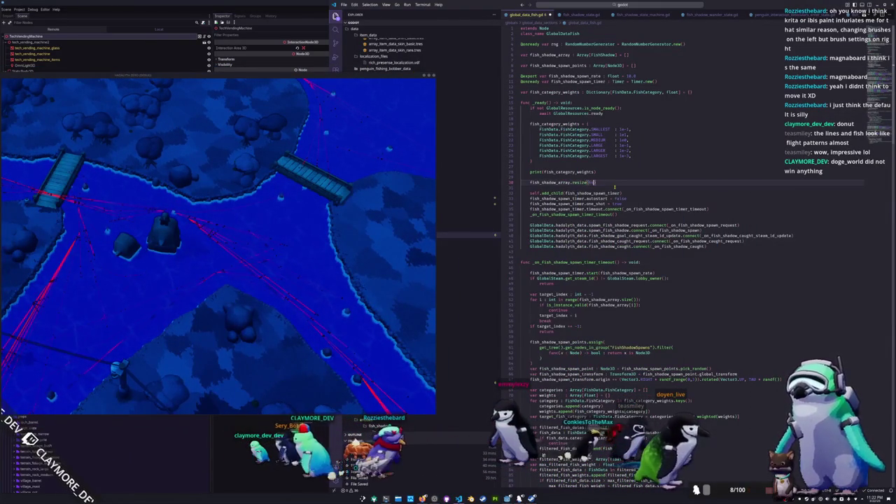
pyautogui.click(327, 238)
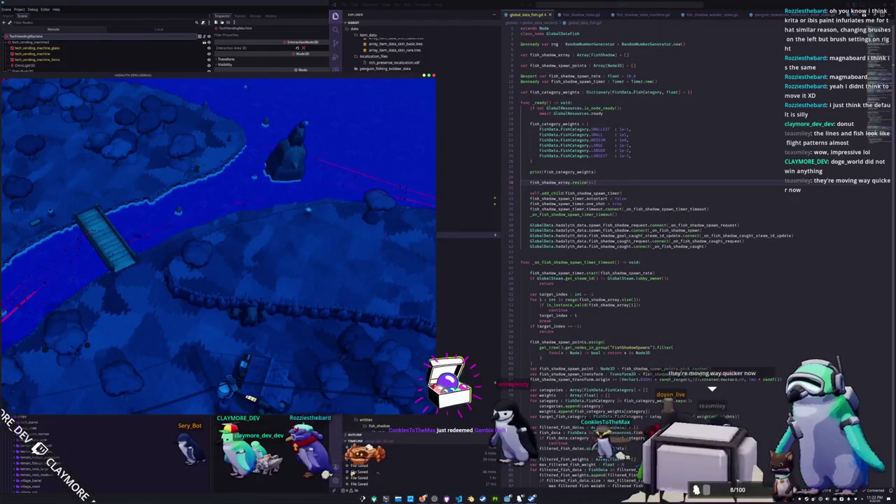
pyautogui.click(308, 10)
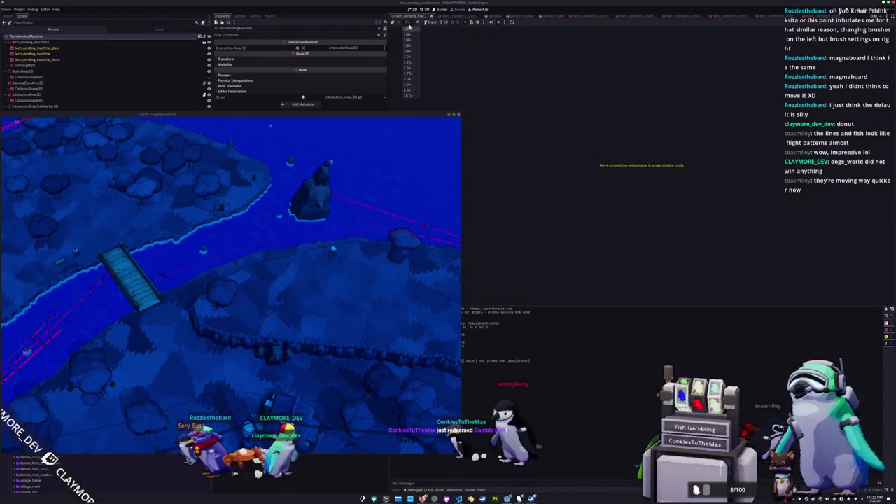
# Cycle the game through several fast speeds, including the highest, then stop the game with F8.
pyautogui.click(407, 96)
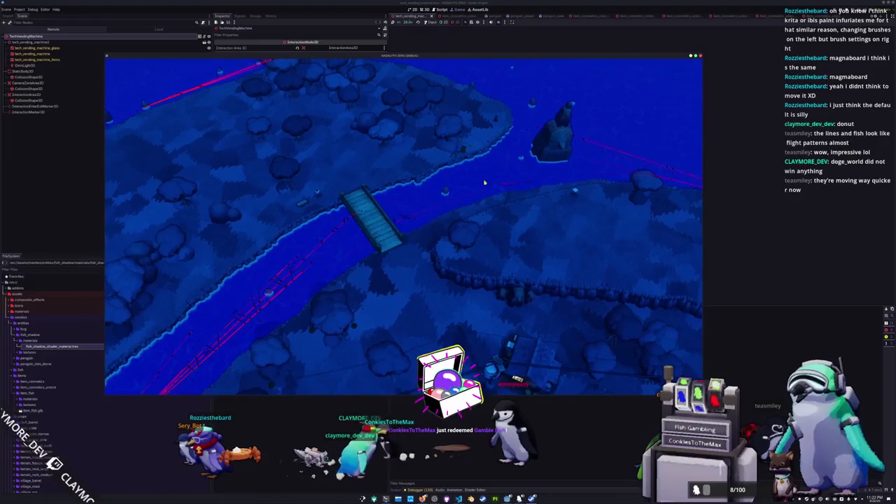
pyautogui.click(408, 23)
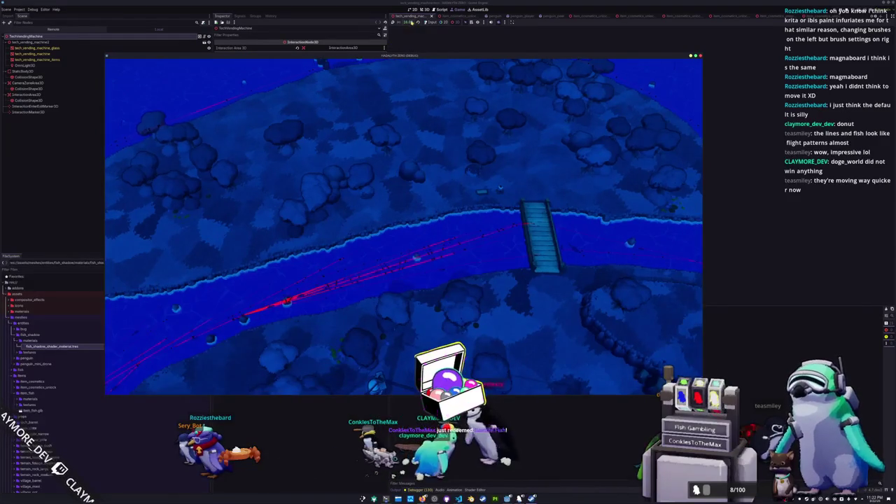
pyautogui.click(409, 28)
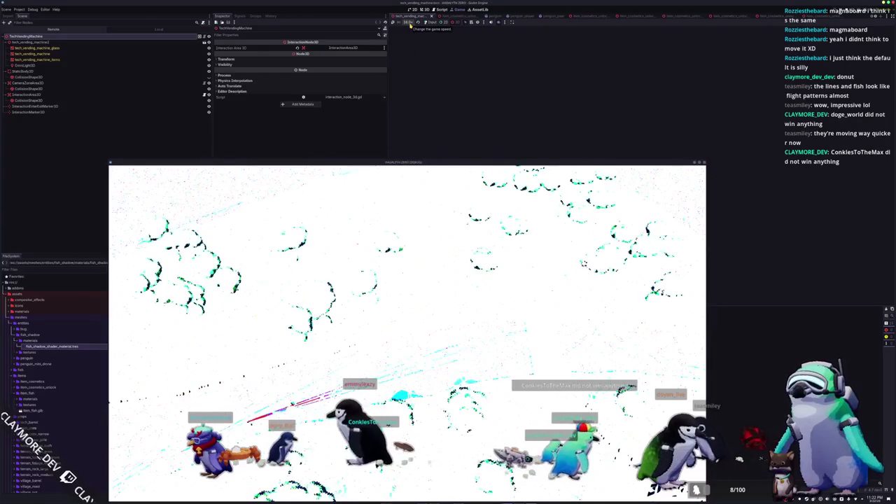
pyautogui.click(409, 23)
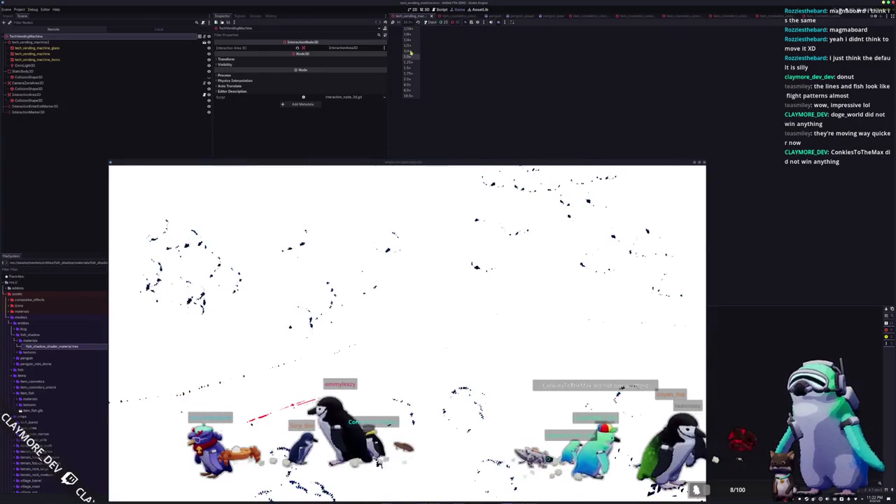
pyautogui.click(408, 93)
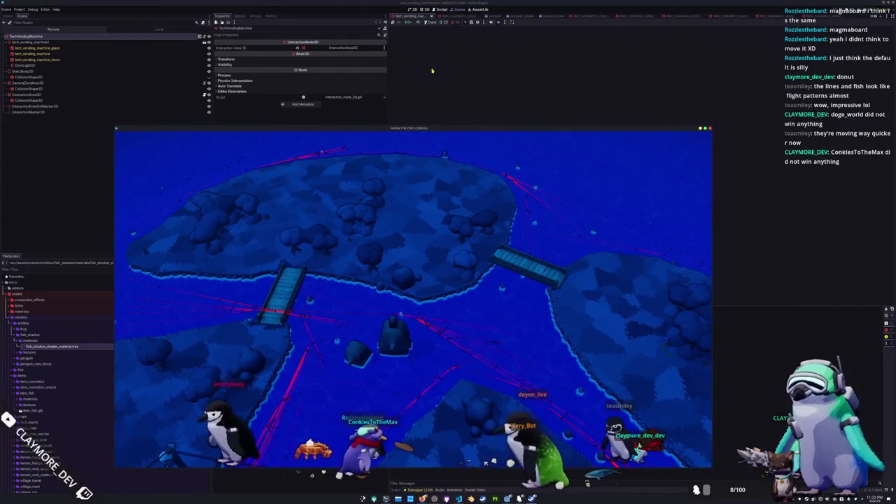
pyautogui.click(407, 23)
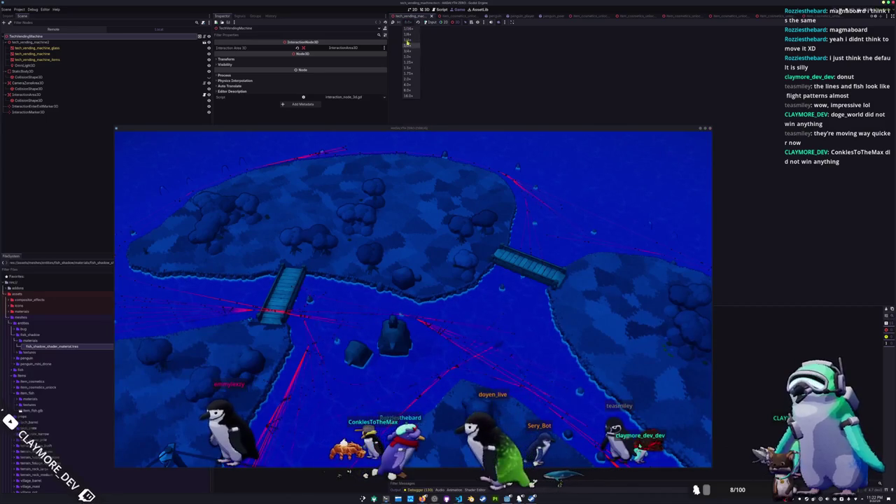
pyautogui.click(407, 96)
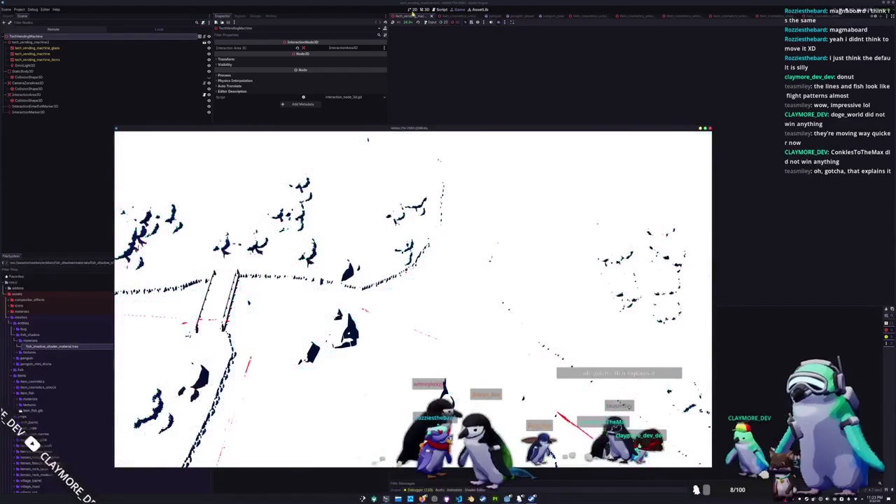
pyautogui.click(407, 23)
pyautogui.click(409, 88)
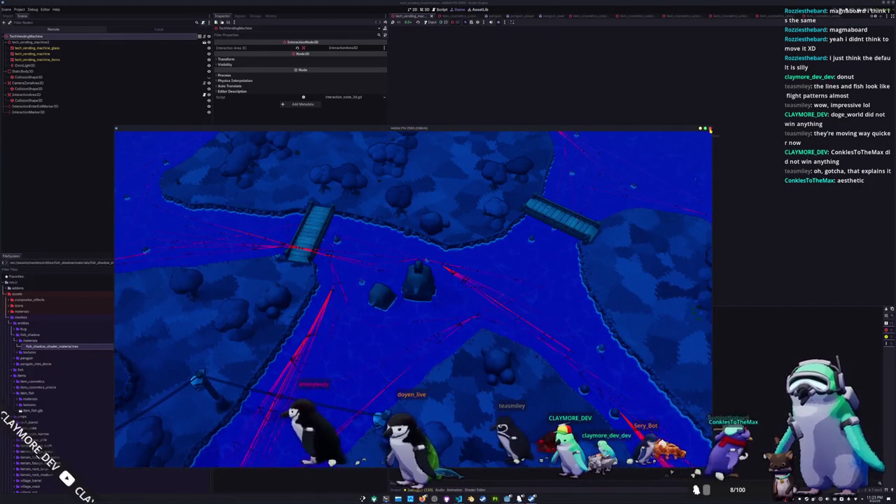
pyautogui.press('F8')
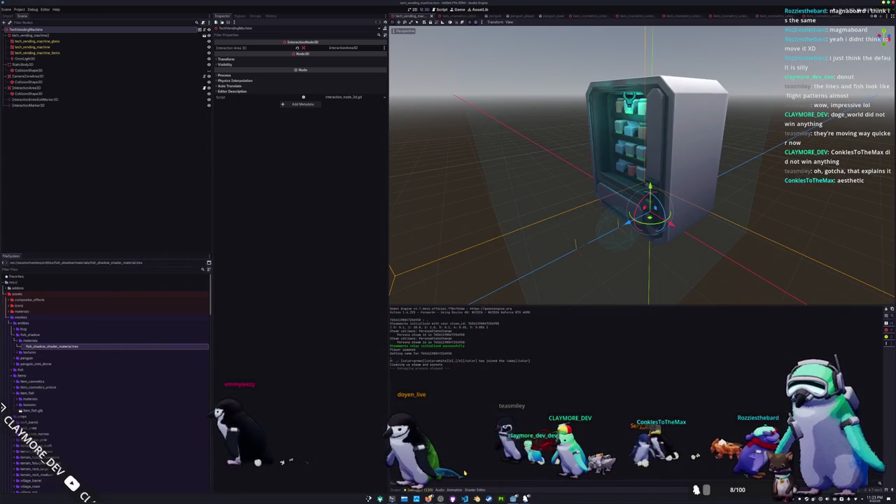
# Deselect the vending machine, switch to VS Code, and scroll through global_data_fish.gd's spawn-request functions.
pyautogui.scroll(-5, 576, 244)
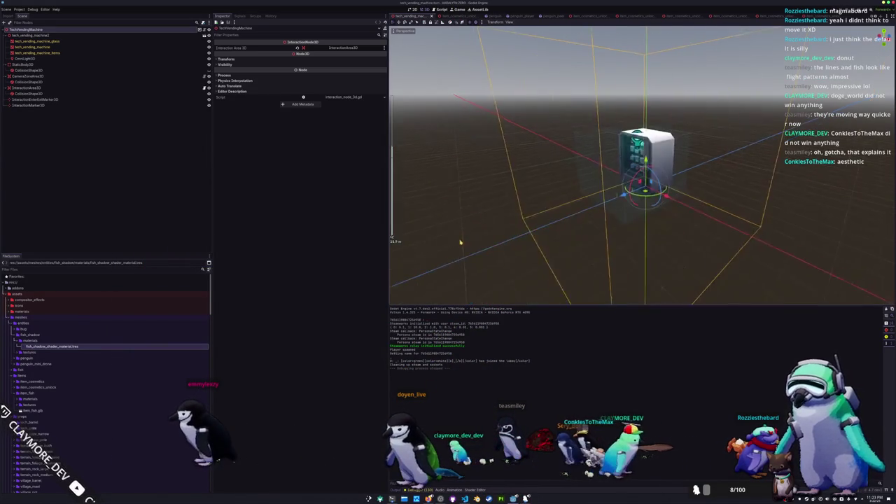
pyautogui.click(466, 238)
pyautogui.scroll(3, 487, 233)
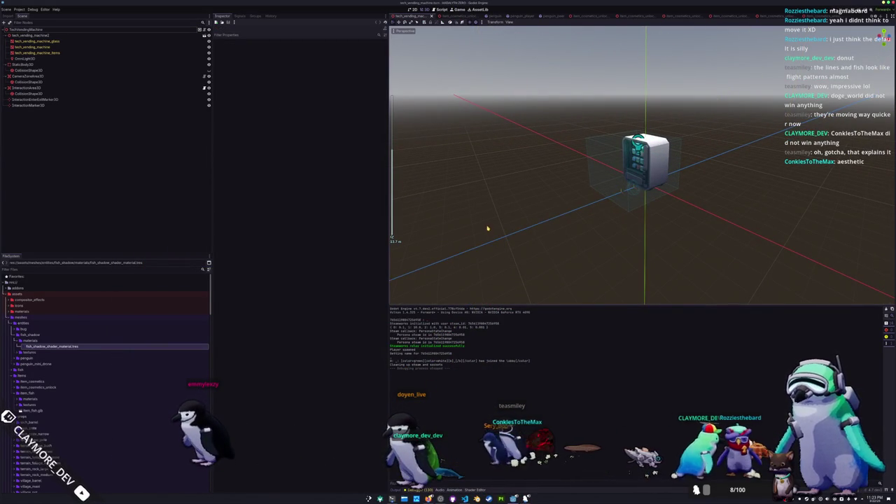
pyautogui.scroll(2, 487, 229)
pyautogui.hotkey('alt', 'Tab')
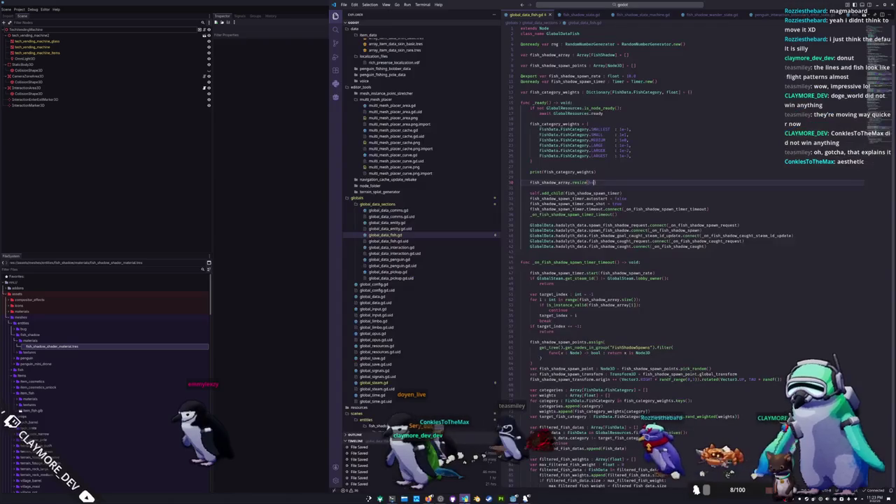
pyautogui.click(544, 336)
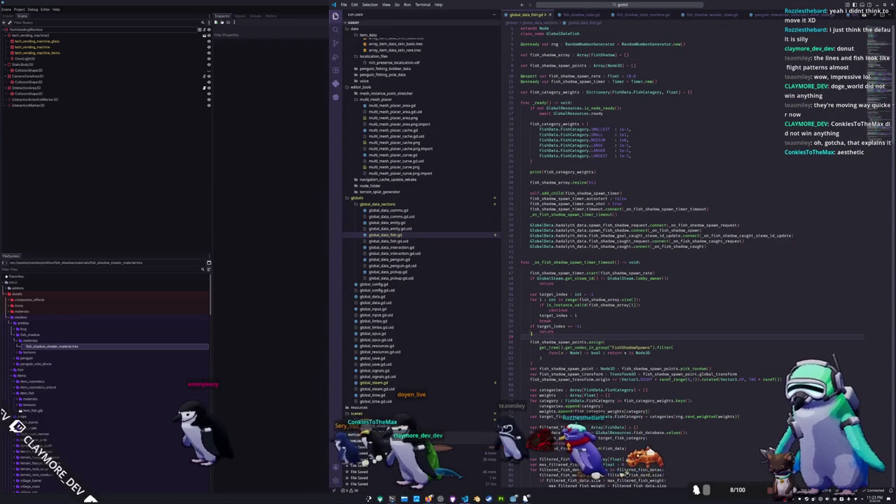
pyautogui.scroll(-20, 543, 336)
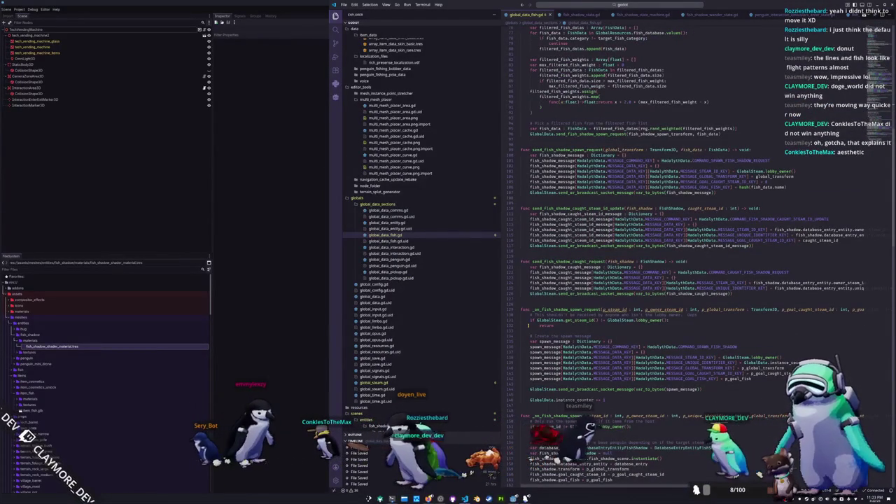
pyautogui.scroll(-6, 410, 374)
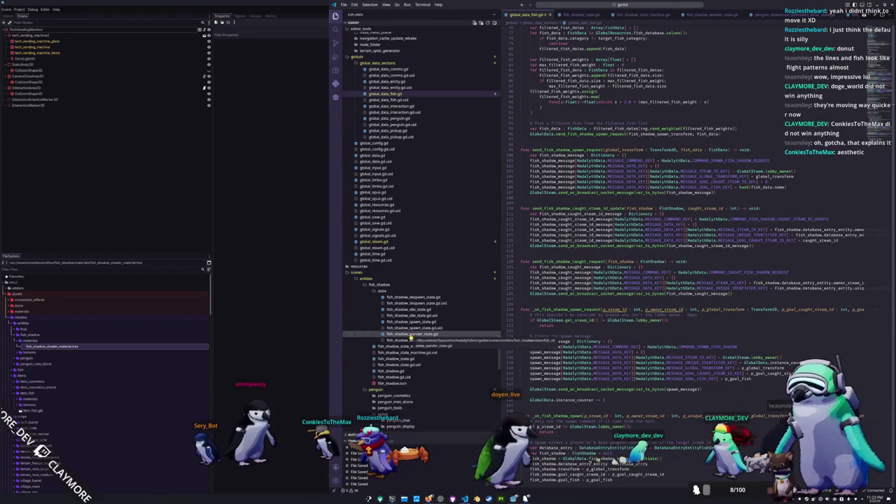
# Open fish_shadow_state_machine.gd and place the cursor on blank lines around connect_states and the script's end.
pyautogui.click(386, 348)
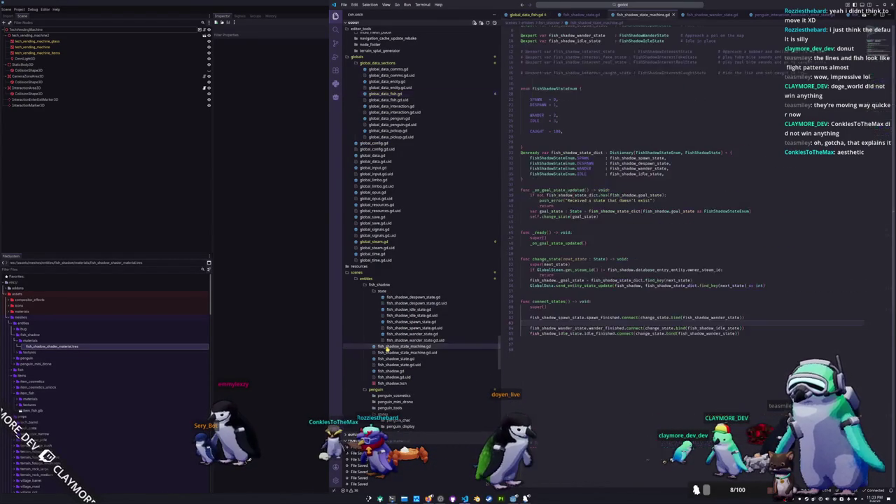
pyautogui.click(561, 306)
pyautogui.click(553, 312)
pyautogui.scroll(2, 558, 219)
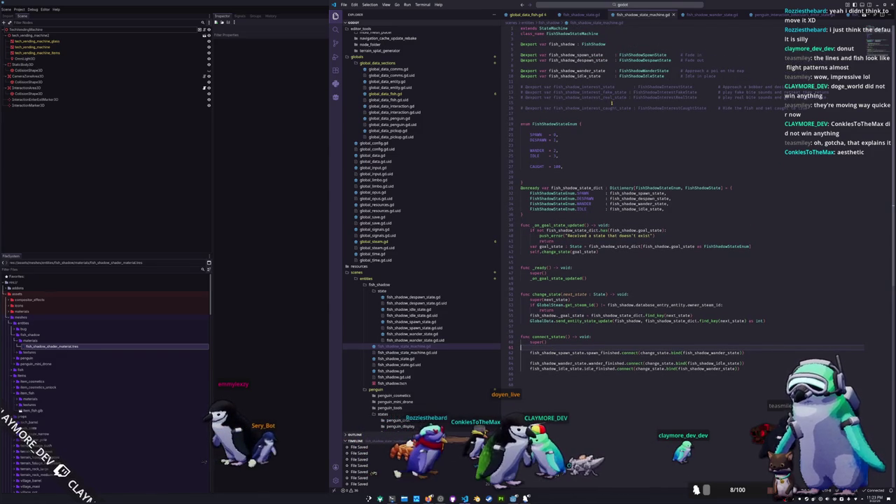
pyautogui.click(612, 103)
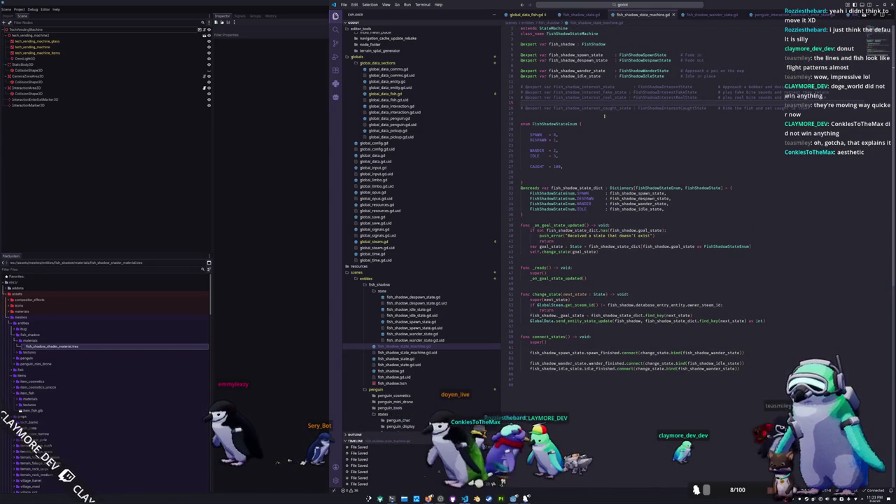
pyautogui.click(605, 115)
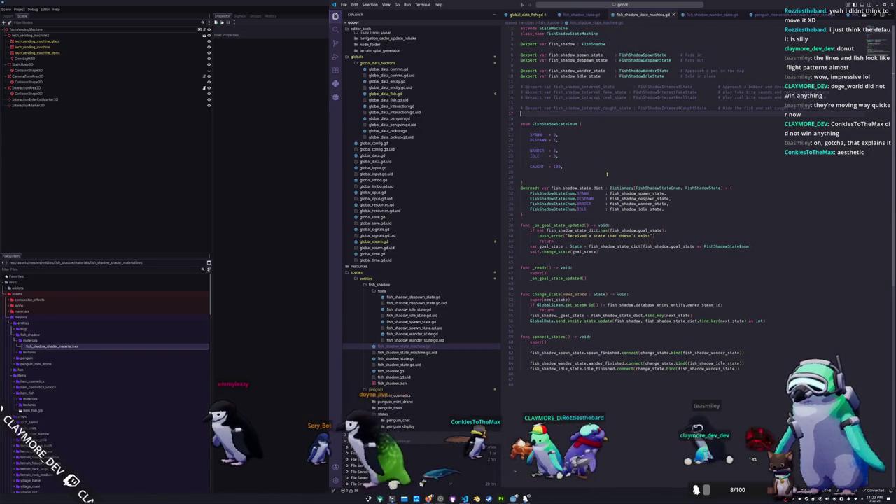
pyautogui.click(577, 384)
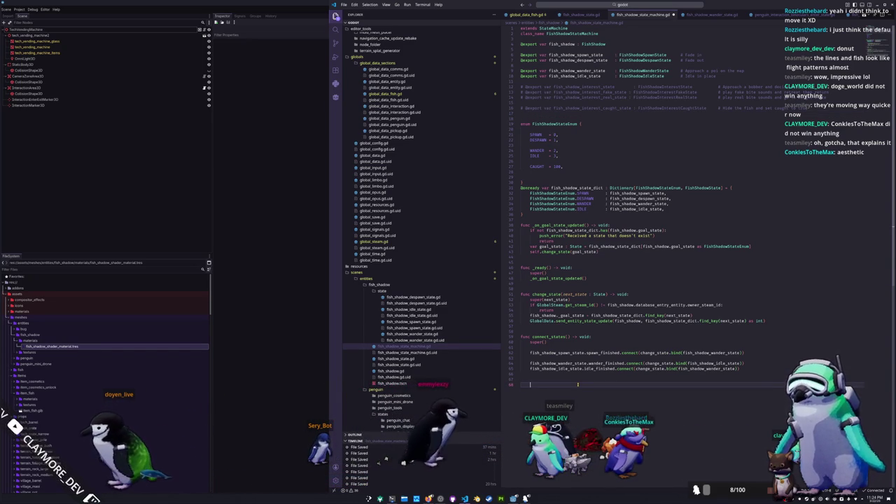
# Check the audio output options, then refocus the code editor to start the comment.
pyautogui.moveTo(589, 353)
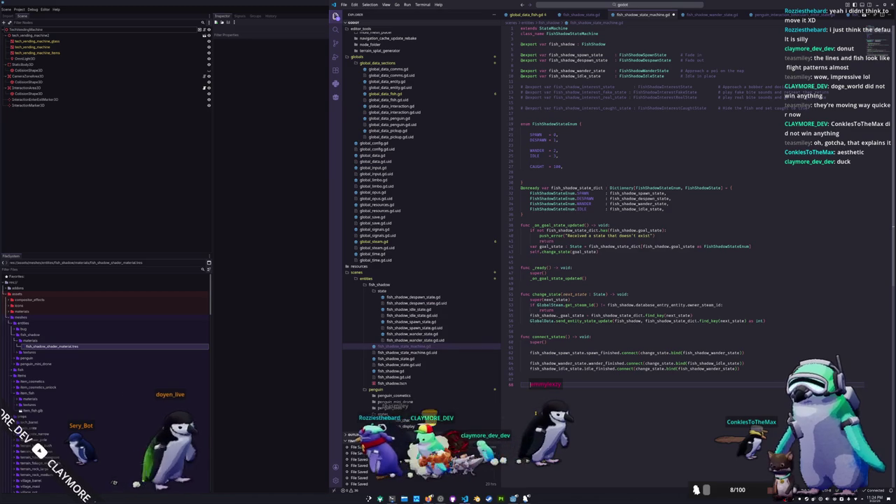
pyautogui.click(536, 413)
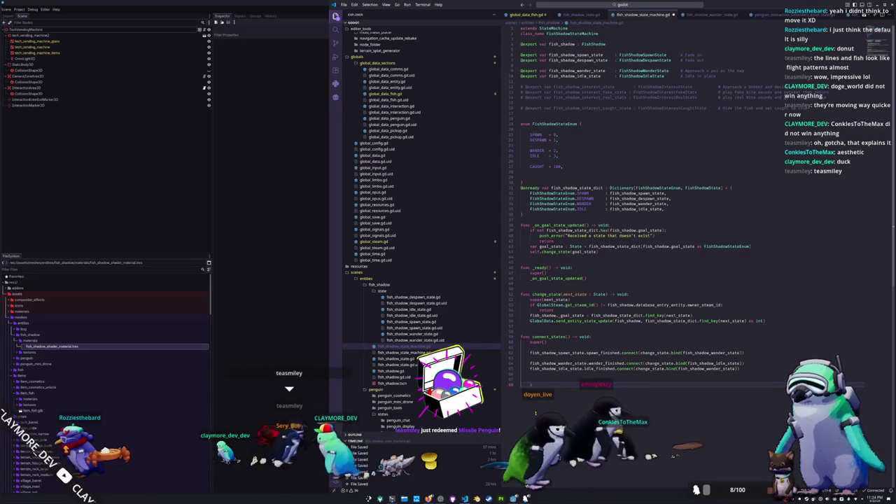
pyautogui.click(869, 499)
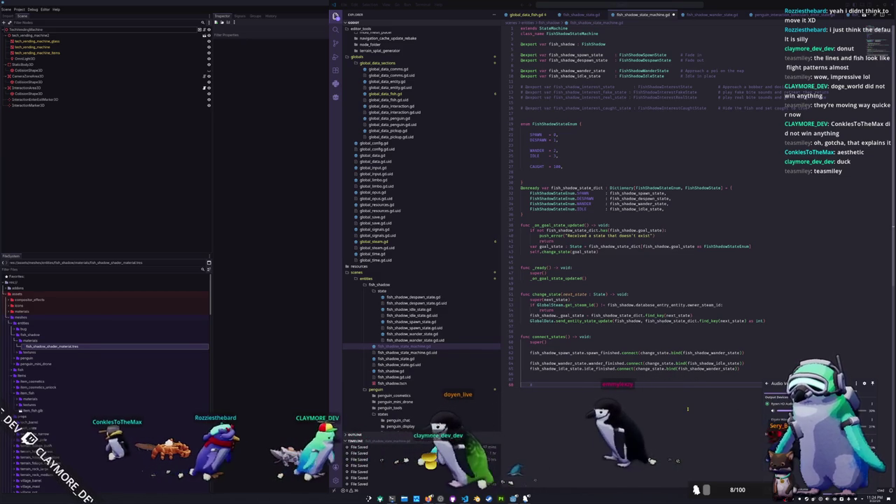
pyautogui.click(675, 390)
pyautogui.write('# Connect to a s')
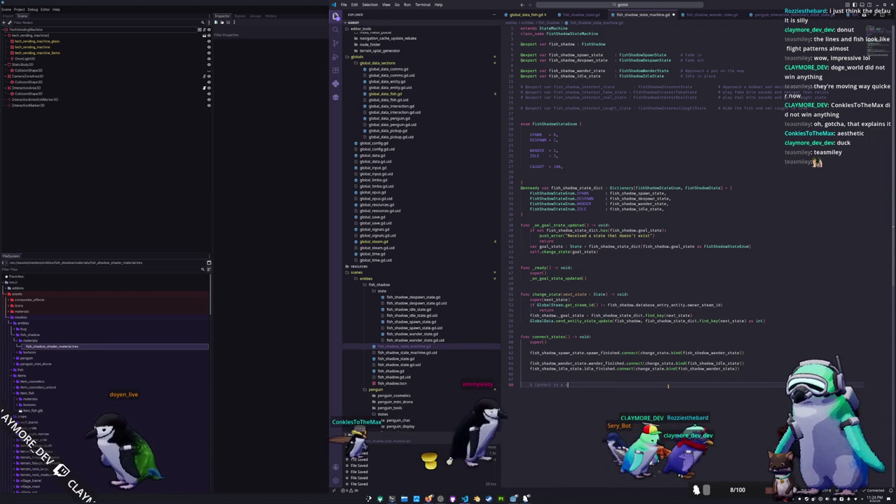
# Write a draft bobber-signal comment on line 60, then delete it.
pyautogui.press('BackSpace')
pyautogui.write('goal stat')
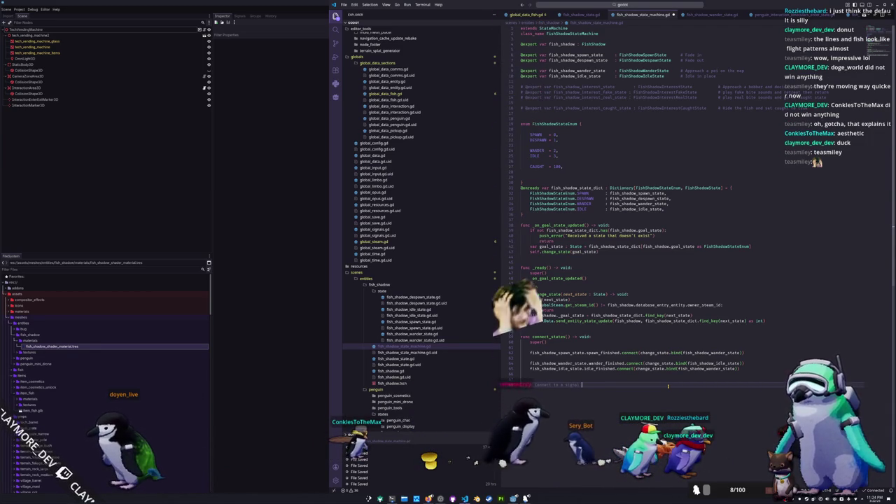
pyautogui.write('Connect to a signal that lets t')
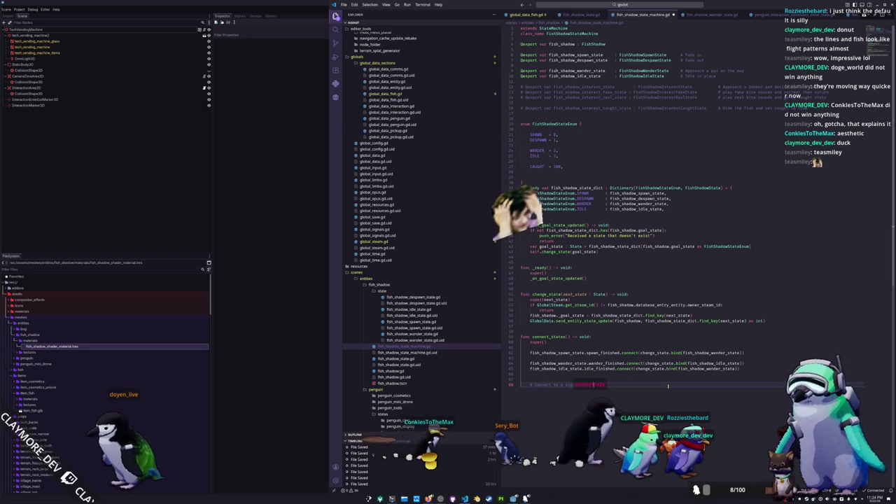
pyautogui.write('he fish sw')
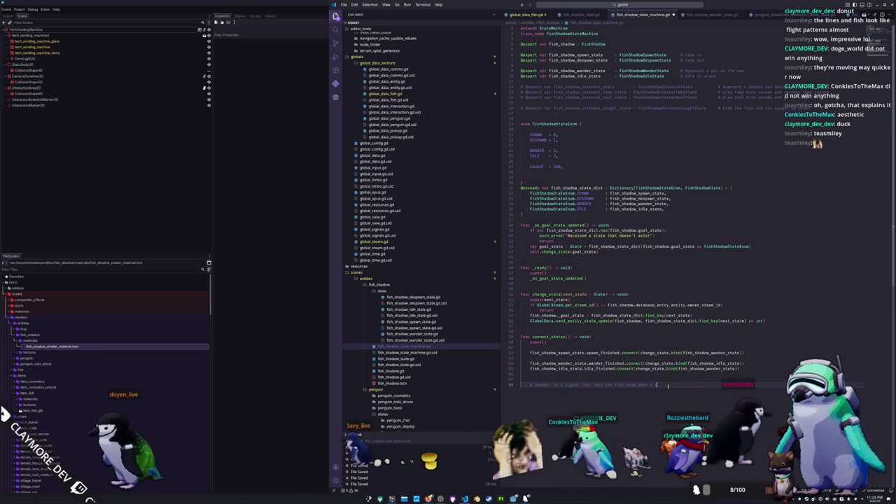
pyautogui.write('entered')
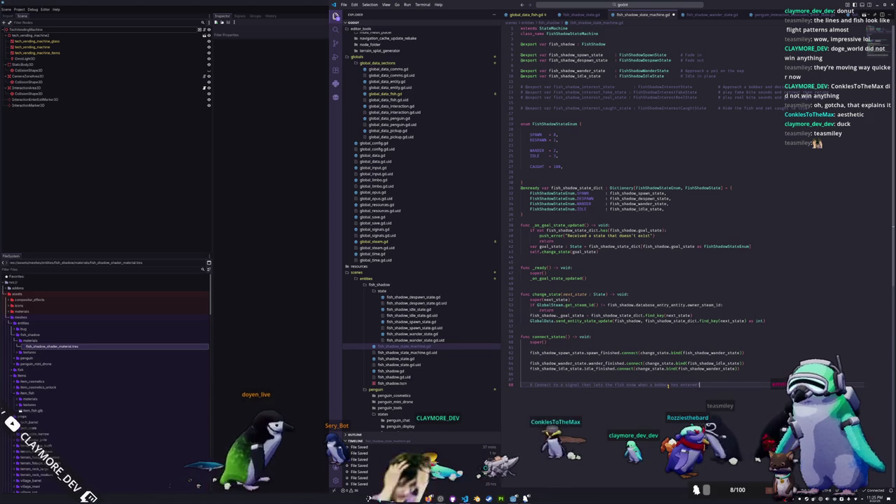
pyautogui.tripleClick(667, 385)
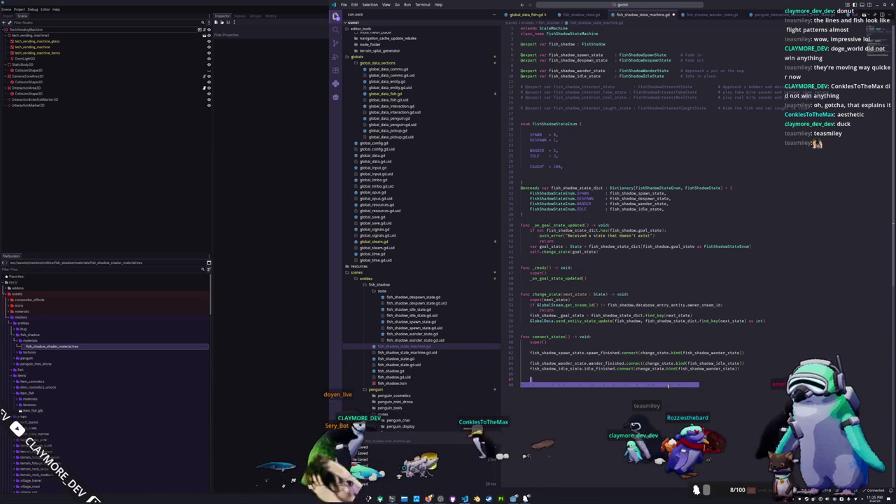
pyautogui.press('BackSpace')
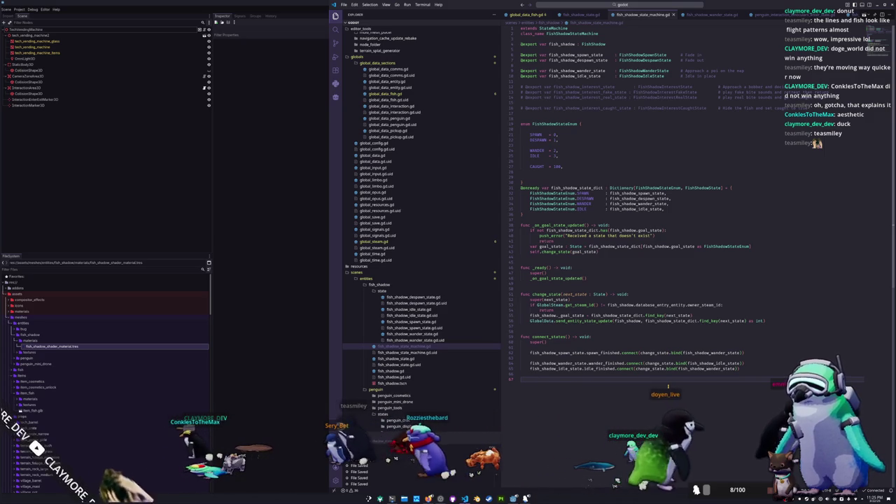
# Reload the Visual Studio Code window from the Command Palette.
pyautogui.write('nder_state))')
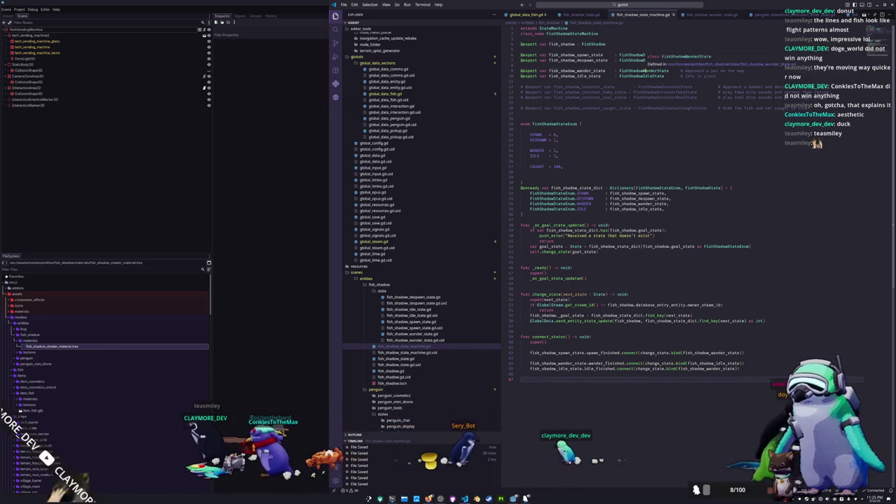
pyautogui.click(639, 71)
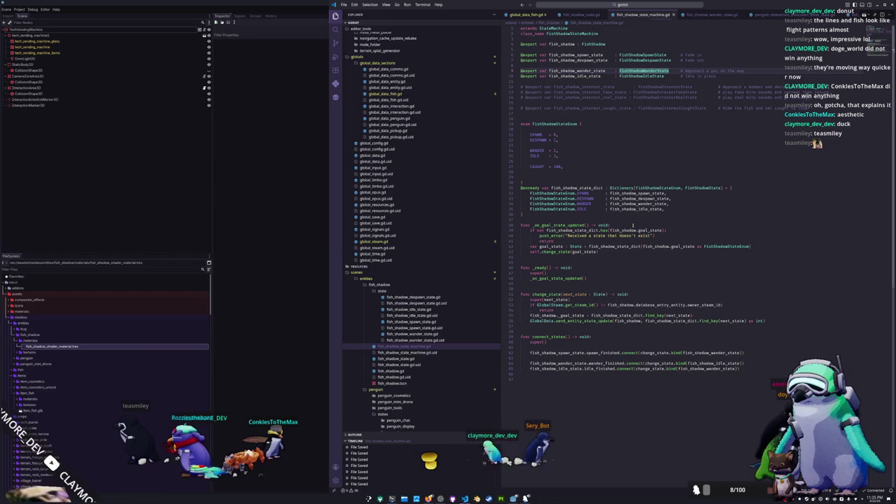
pyautogui.hotkey('ctrl', 'shift', 'p')
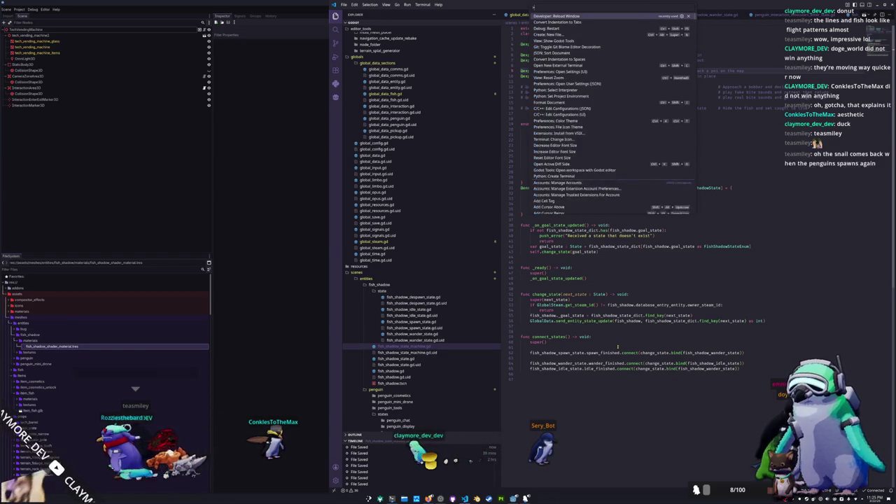
pyautogui.press('Return')
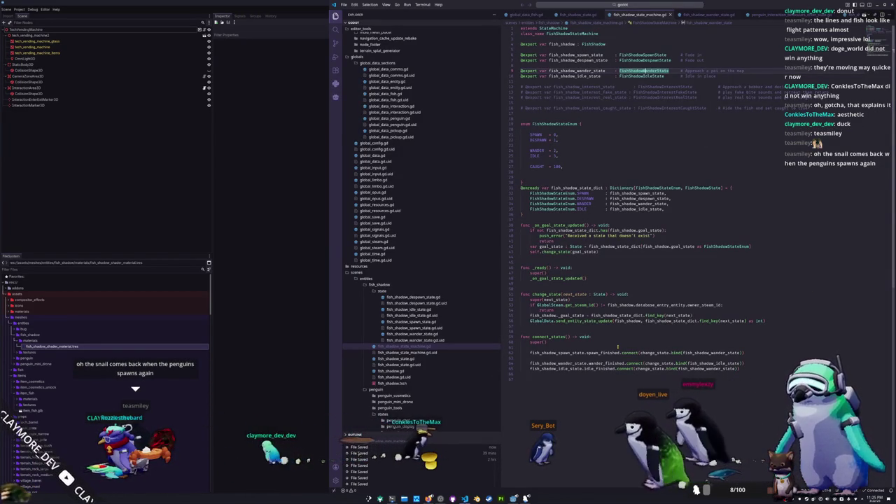
# Open the FishShadowWanderState script and select its commented-out duration lines.
pyautogui.hotkey('ctrl', 'p')
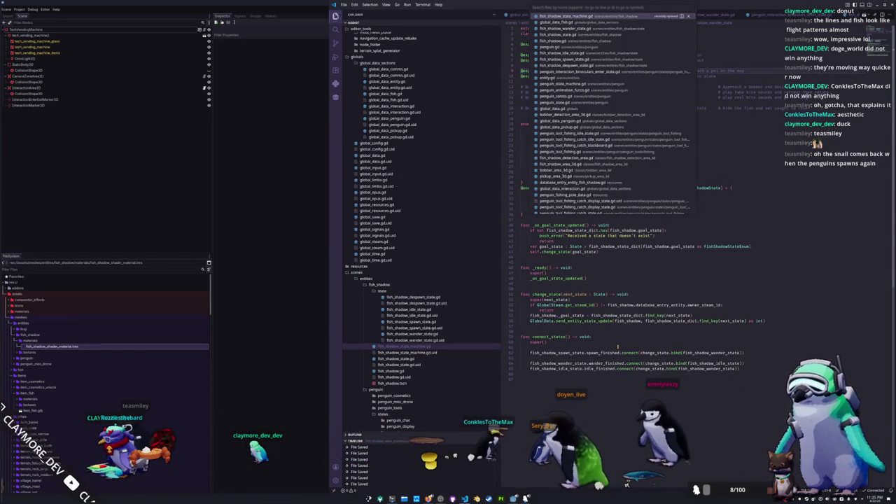
pyautogui.press('Escape')
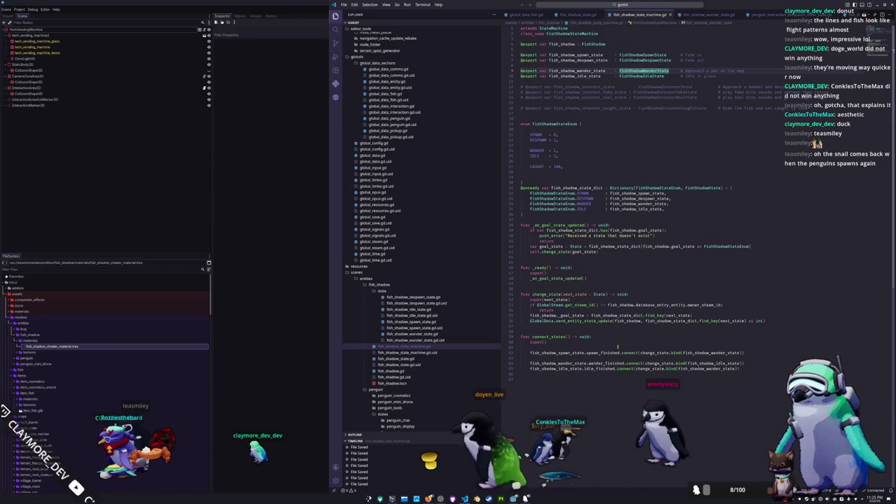
pyautogui.keyDown('ctrl'); pyautogui.click(635, 70); pyautogui.keyUp('ctrl')
pyautogui.click(620, 76)
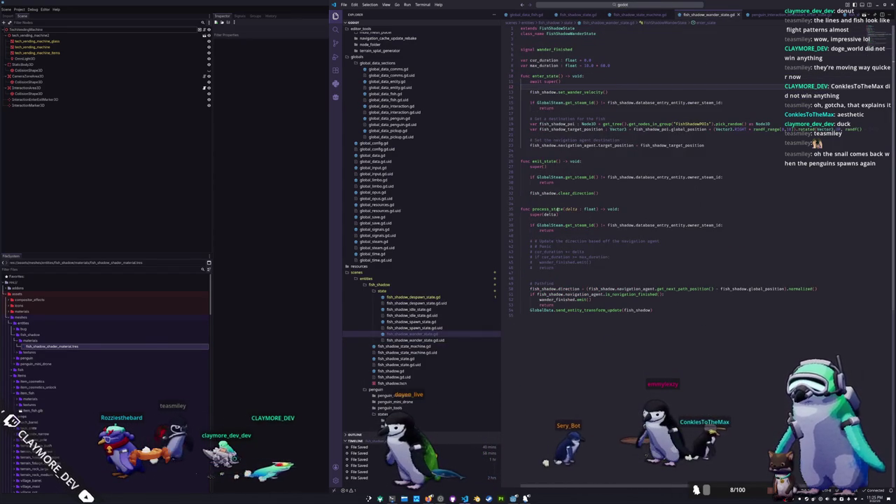
pyautogui.click(545, 273)
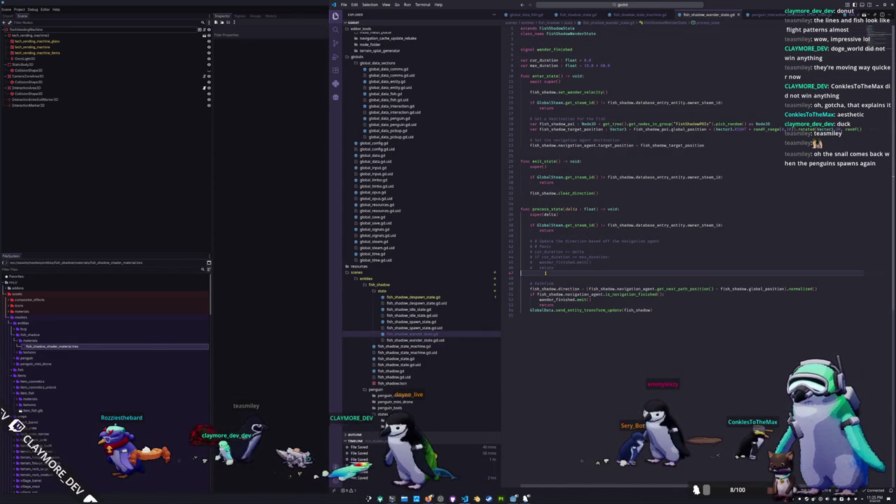
pyautogui.hotkey('shift', 'Up')
pyautogui.hotkey('shift', 'Up')
pyautogui.hotkey('shift', 'Up')
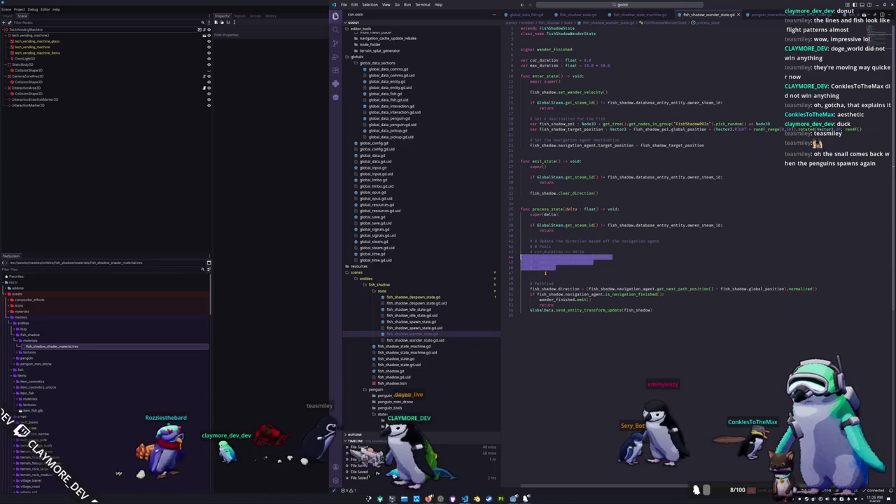
# Delete the commented-out duration lines and a trial bobber-check comment, then switch to fish_shadow.gd.
pyautogui.press('BackSpace')
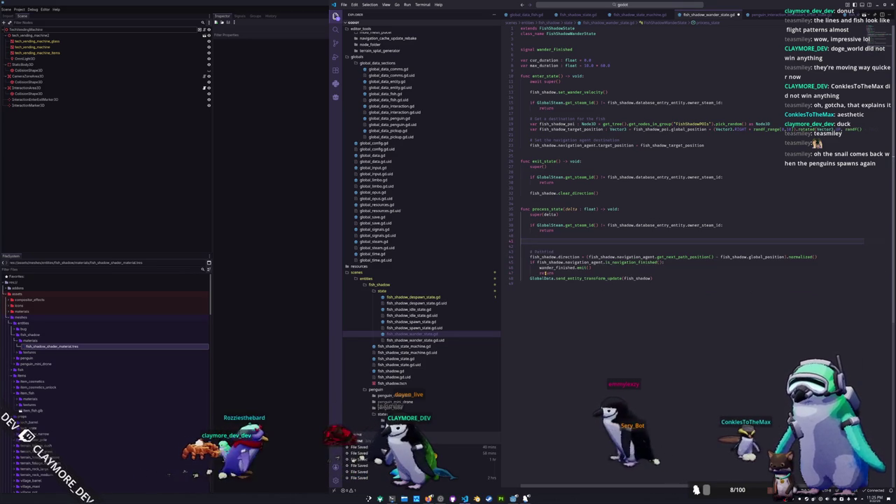
pyautogui.press('Return')
pyautogui.write('# Check')
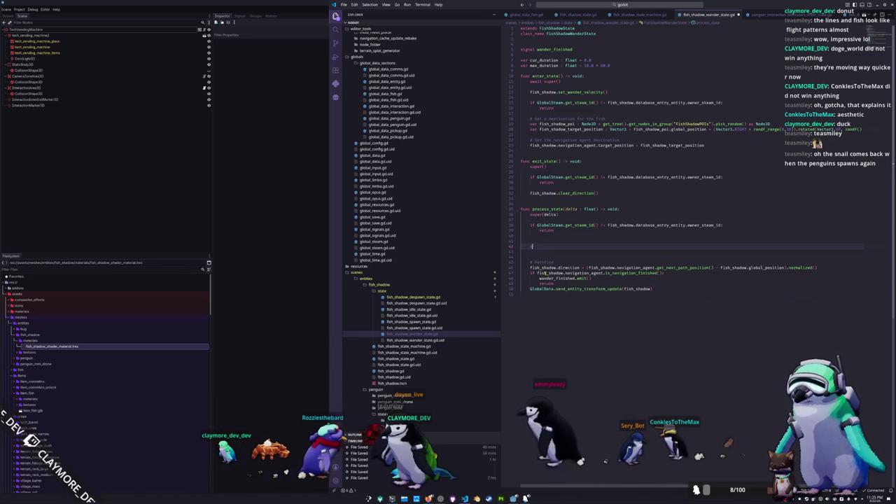
pyautogui.write(' out if ')
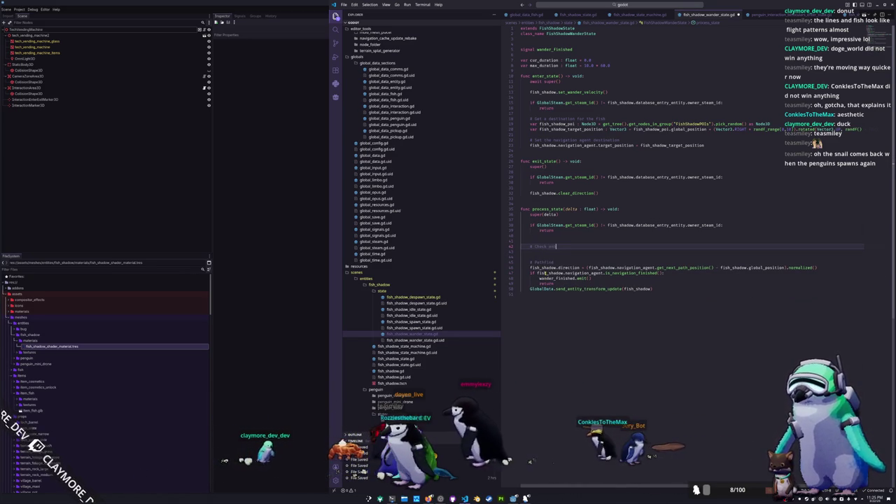
pyautogui.write("there's a bobber in radius")
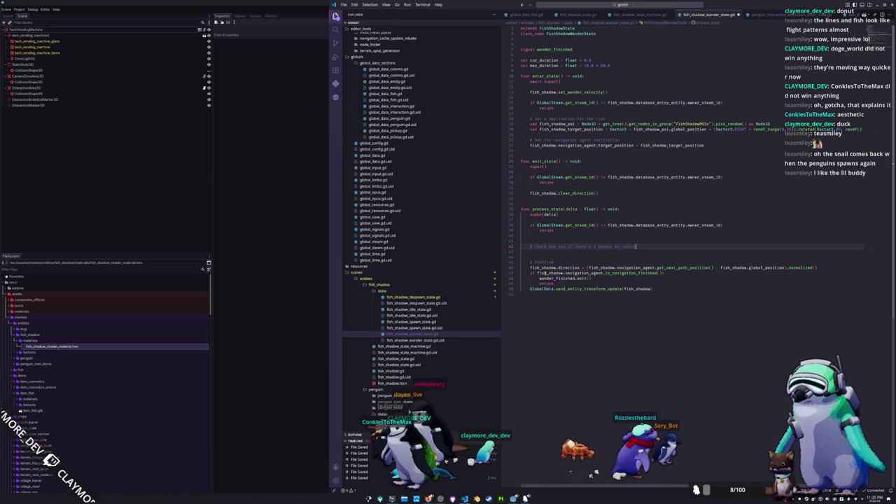
pyautogui.hotkey('ctrl', 'l')
pyautogui.press('BackSpace')
pyautogui.press('BackSpace')
pyautogui.press('BackSpace')
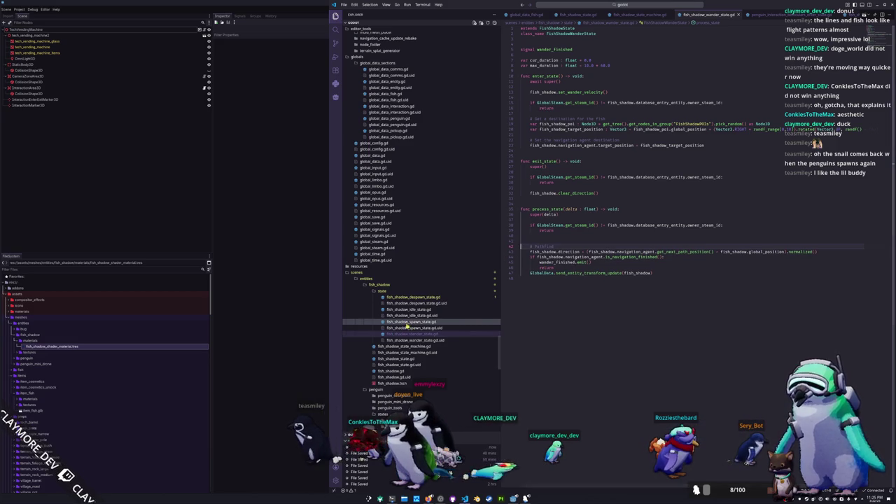
pyautogui.click(394, 371)
# Add a stub _poll_bobber_detection_area() function with a pass body above _physics_process.
pyautogui.scroll(-5, 539, 347)
pyautogui.scroll(4, 539, 348)
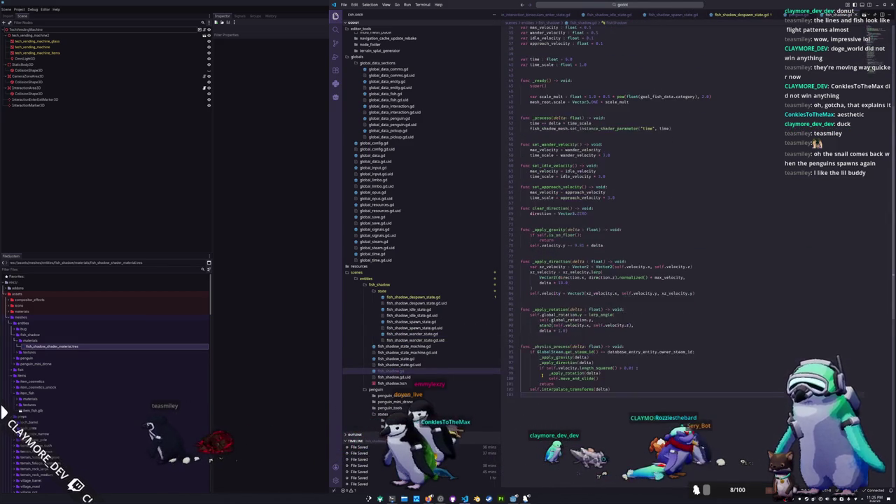
pyautogui.click(534, 364)
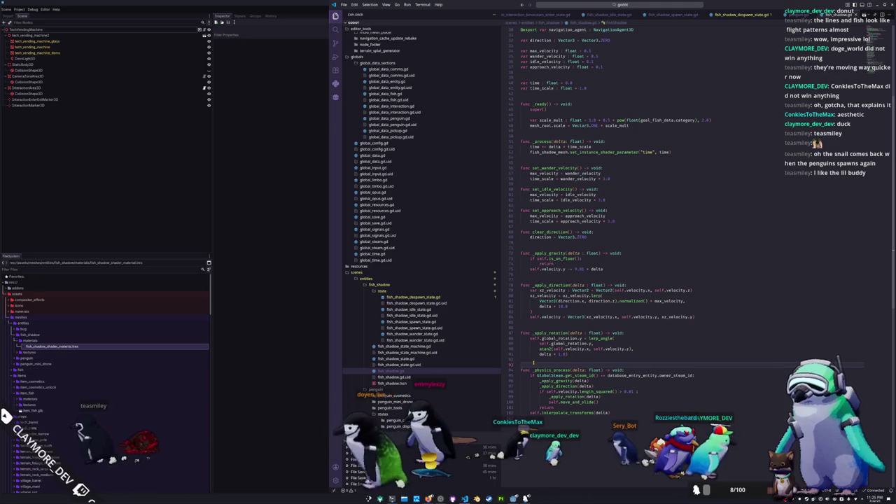
pyautogui.write('func ')
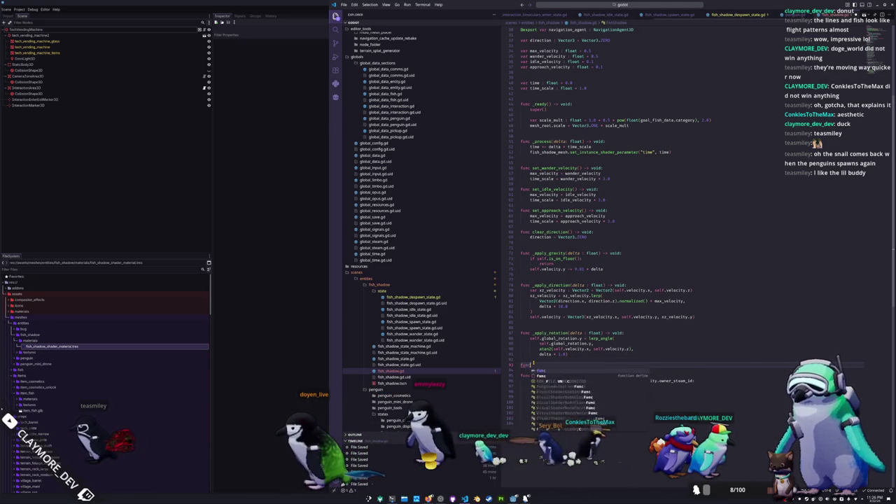
pyautogui.write('_update_bobber')
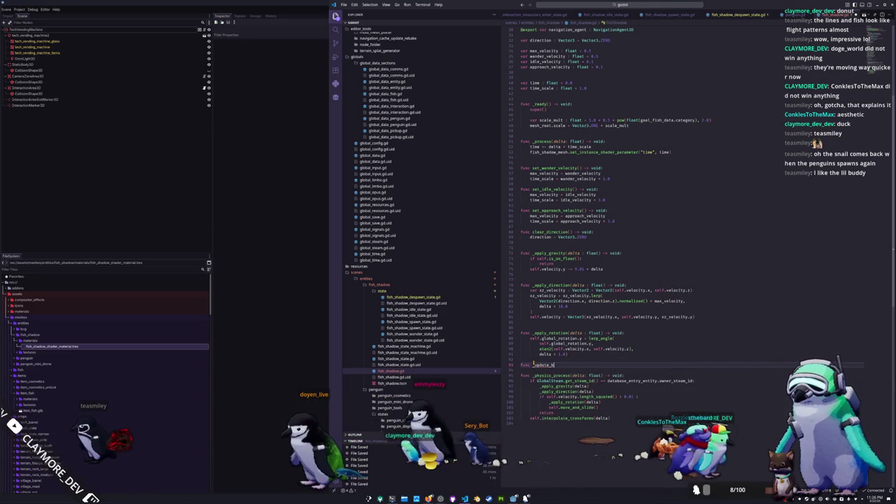
pyautogui.write('_detectio')
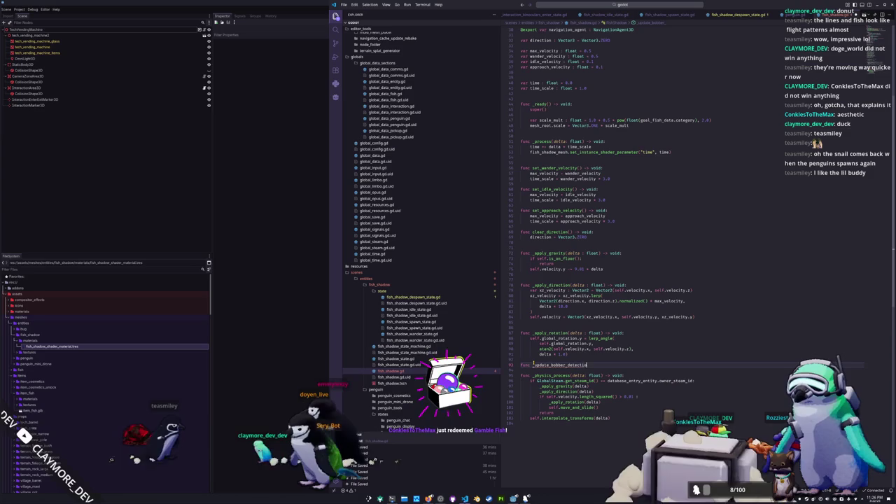
pyautogui.write('n_area() -> void')
pyautogui.hotkey('ctrl', 's')
pyautogui.write('roll_bobb')
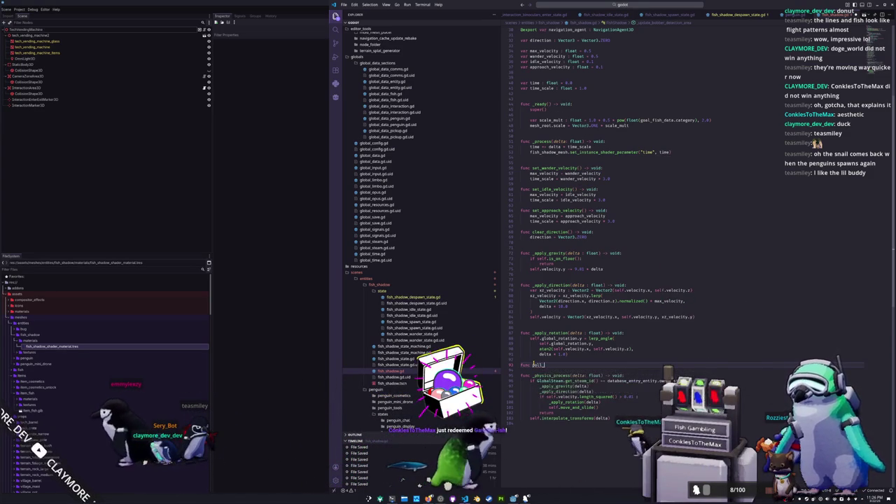
pyautogui.write('er')
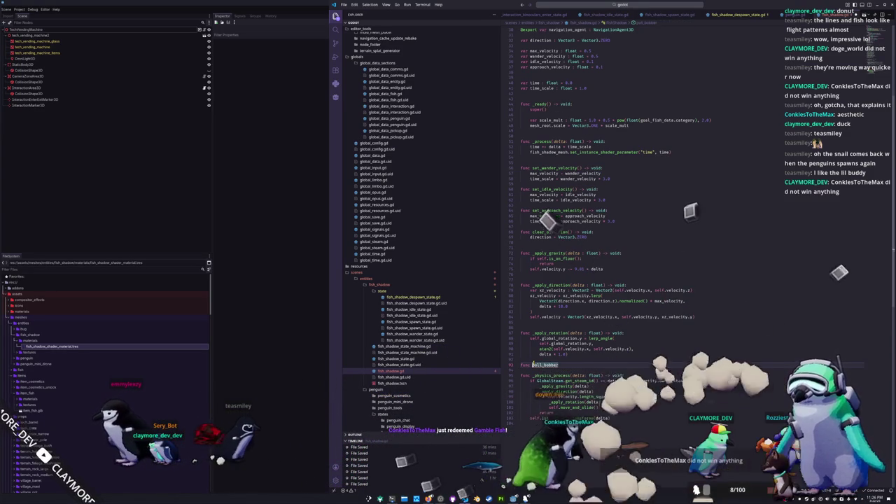
pyautogui.write('_detection_are')
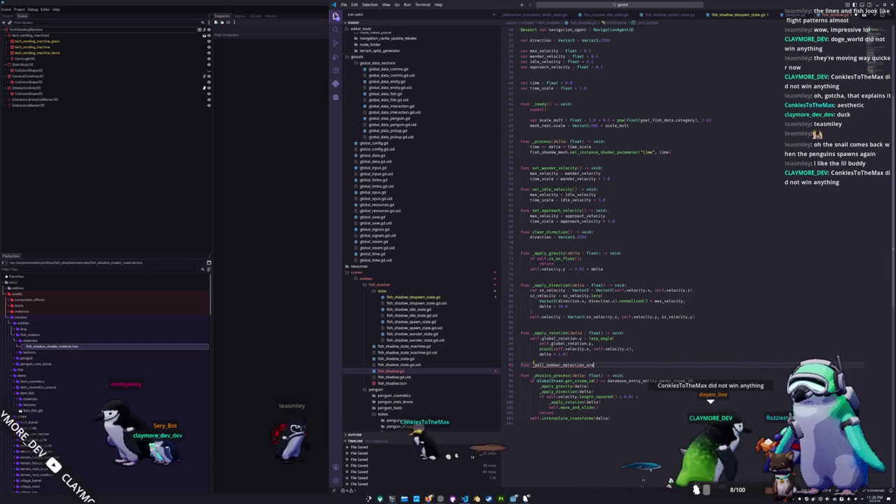
pyautogui.write('loat) -> vo')
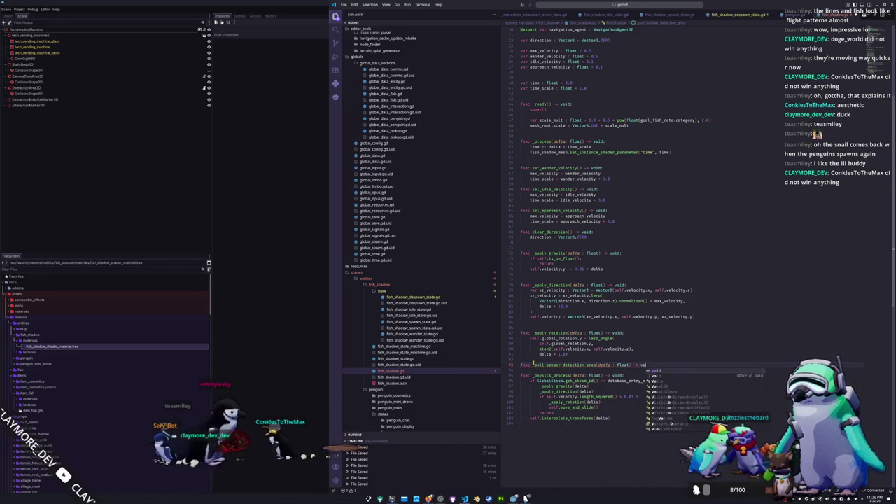
pyautogui.write(':')
pyautogui.press('Return')
pyautogui.write('pass')
pyautogui.press('Return')
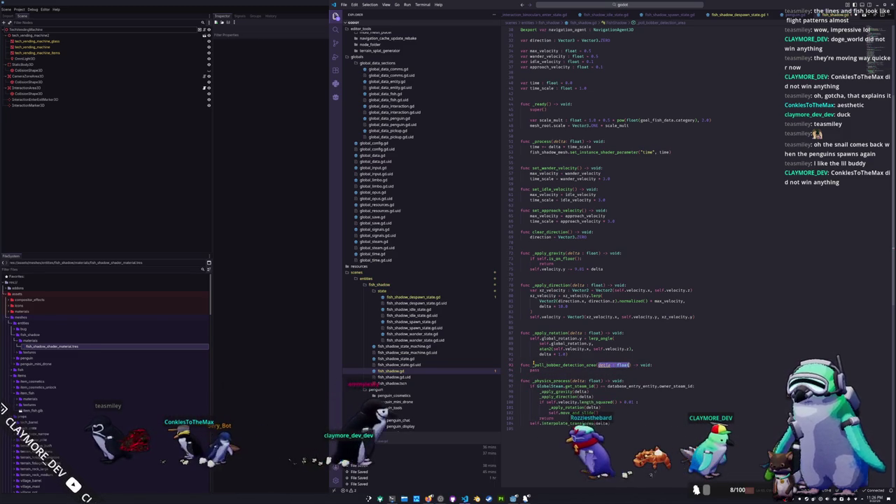
pyautogui.press('Return')
pyautogui.press('Down')
pyautogui.press('Down')
pyautogui.press('Down')
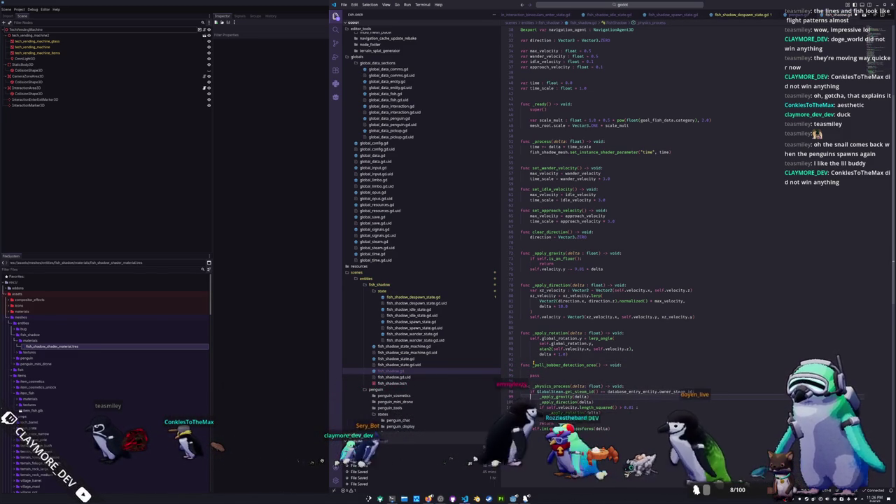
# Call _poll_bobber_detection_area() under the Steam owner check and tidy surrounding blank lines.
pyautogui.press('Return')
pyautogui.write('_poll_bobber_detection_area(')
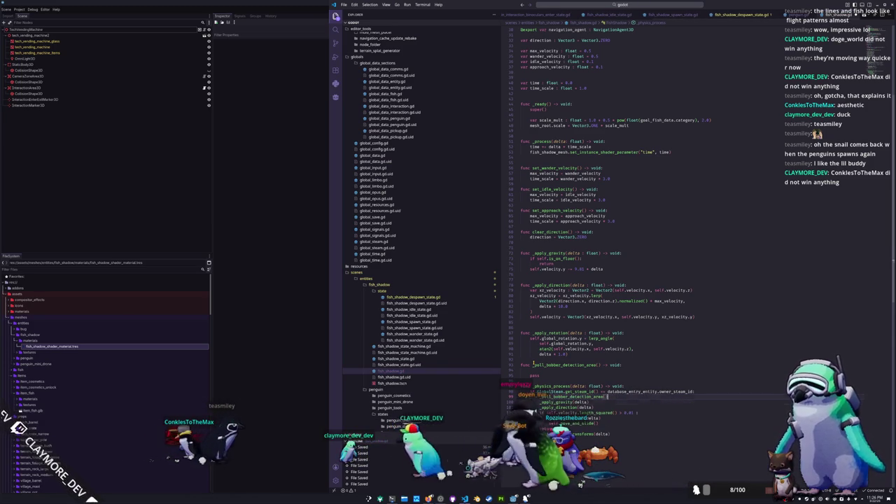
pyautogui.press('Return')
pyautogui.press('Return')
pyautogui.click(525, 364)
pyautogui.press('Return')
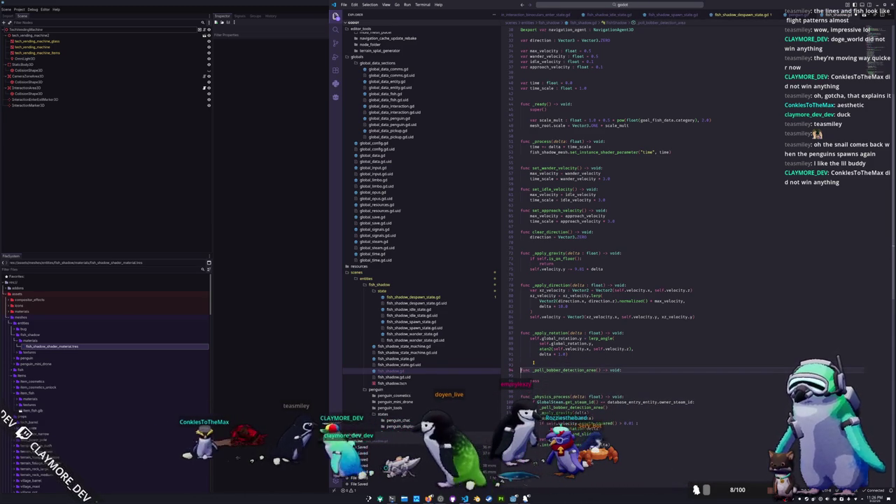
pyautogui.press('Return')
pyautogui.press('Return')
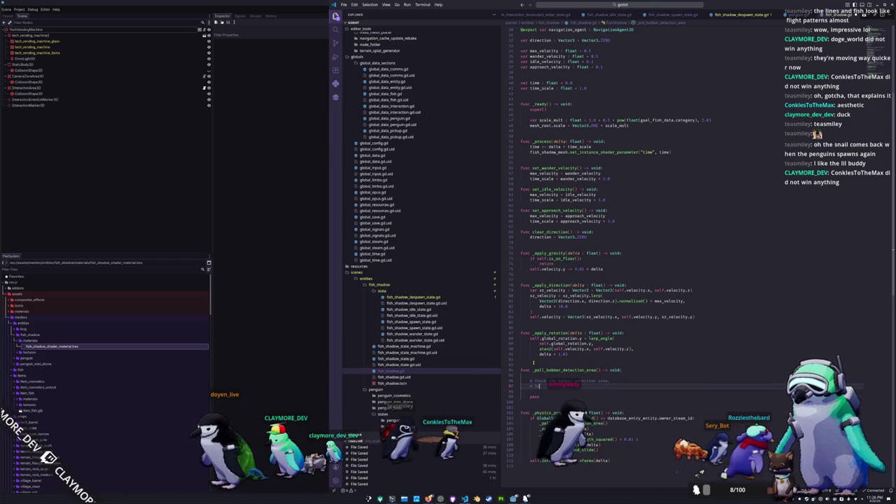
# Insert four planning comments in _poll_bobber_detection_area and start 'enum BobberDetectionState {' above it.
pyautogui.press('Tab')
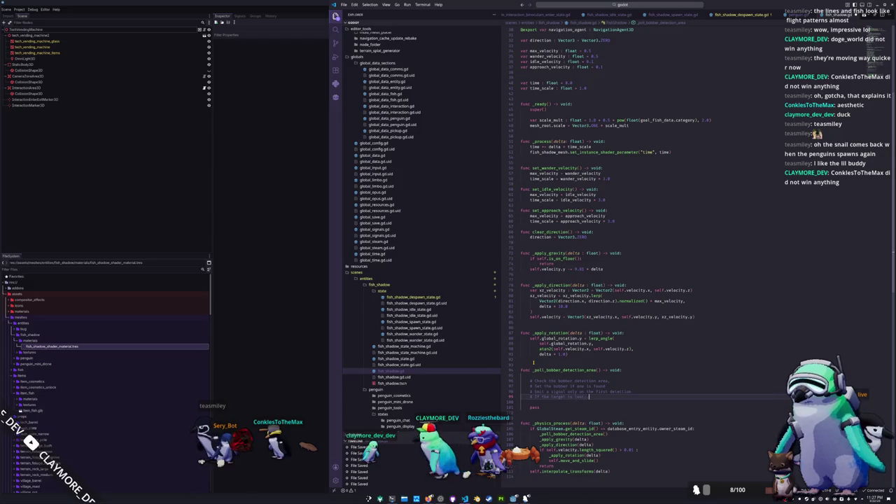
pyautogui.write('nother signal')
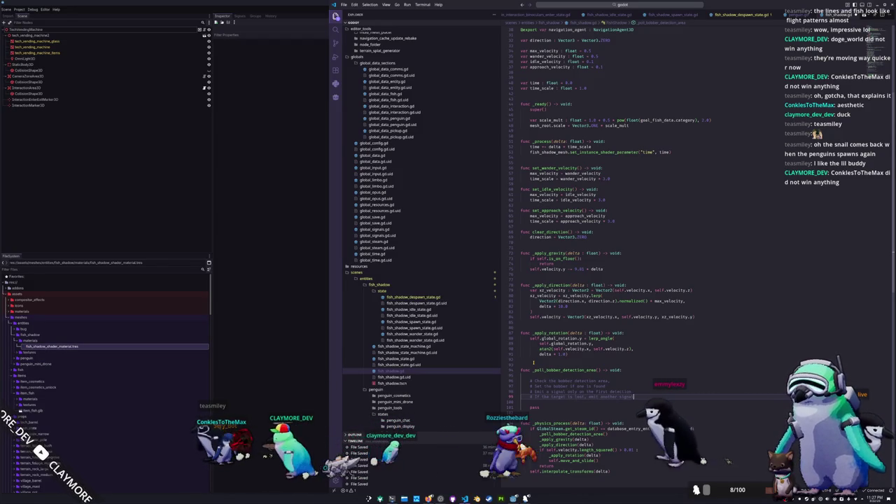
pyautogui.click(534, 362)
pyautogui.press('Return')
pyautogui.write('enum')
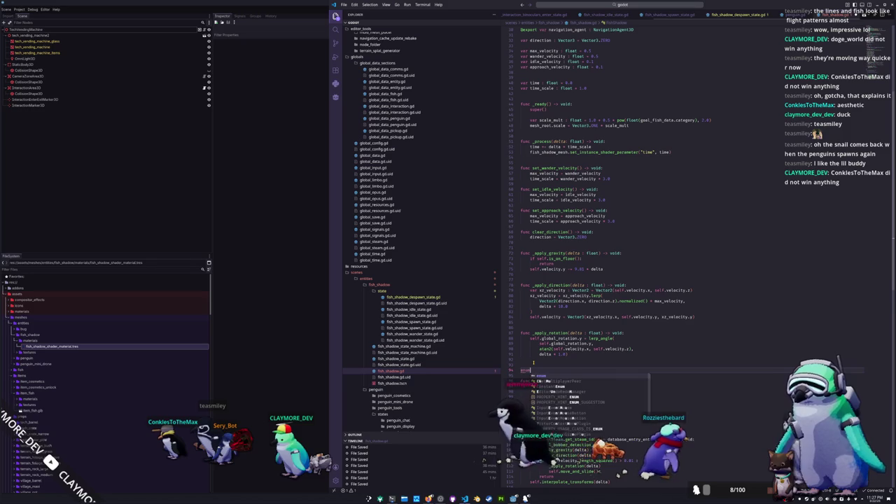
pyautogui.write(' BobberDetec')
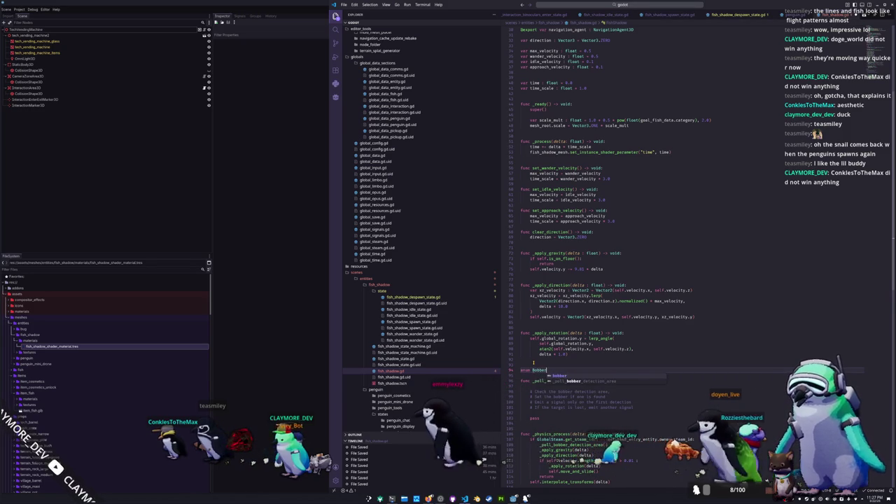
pyautogui.write('tionState')
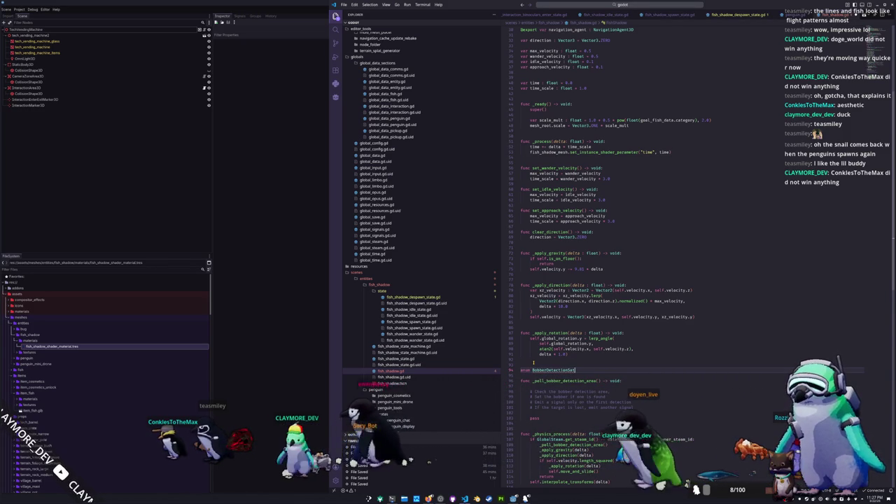
pyautogui.write(' {')
# Fill BobberDetectionState with SEARCHING = 0, DETECTED = 1 and LOST = 2, aligning the values.
pyautogui.press('Return')
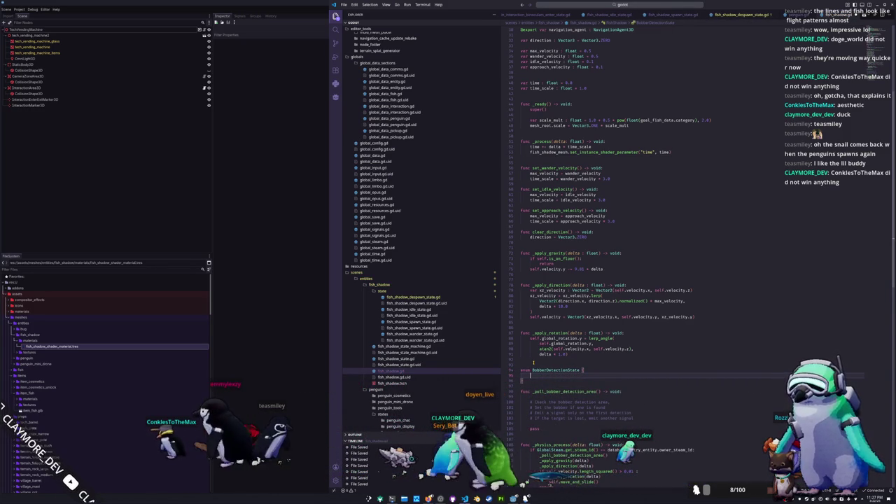
pyautogui.write('no')
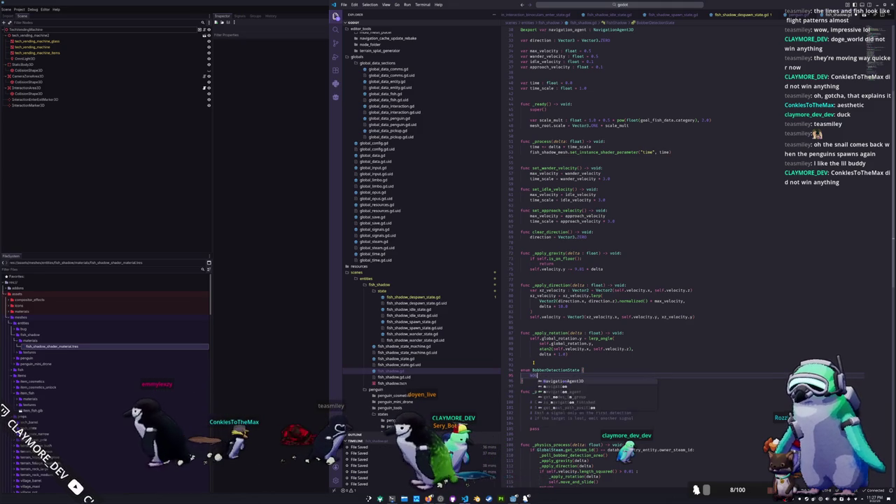
pyautogui.write('ne')
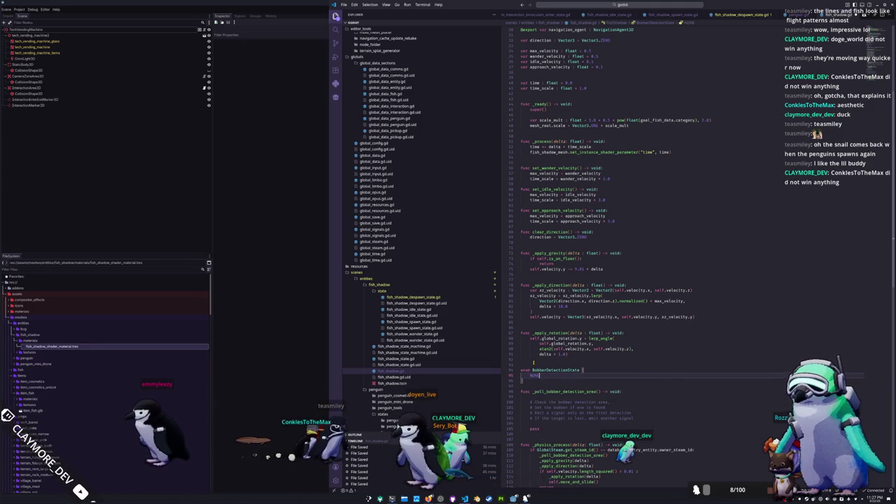
pyautogui.write(',')
pyautogui.press('Return')
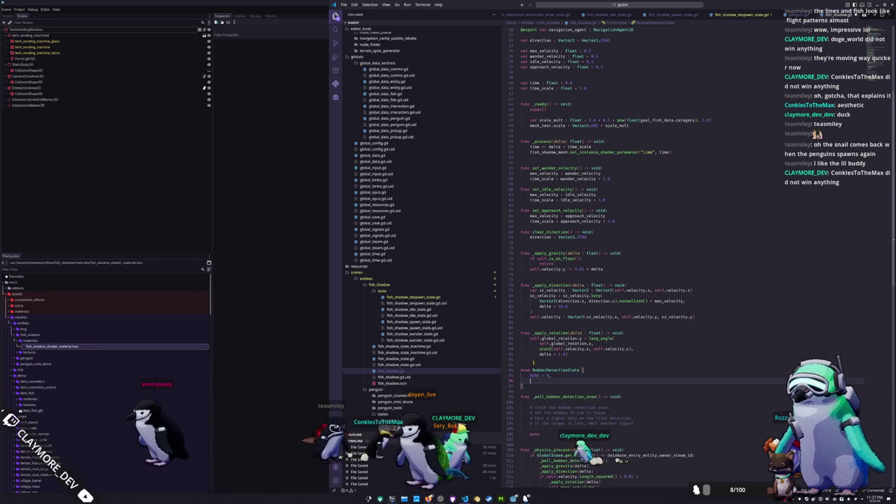
pyautogui.write('DETECTION')
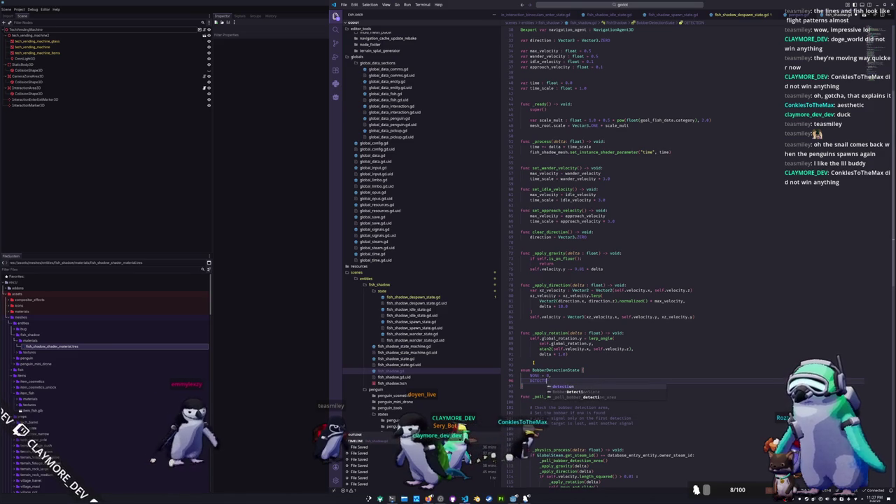
pyautogui.press('Escape')
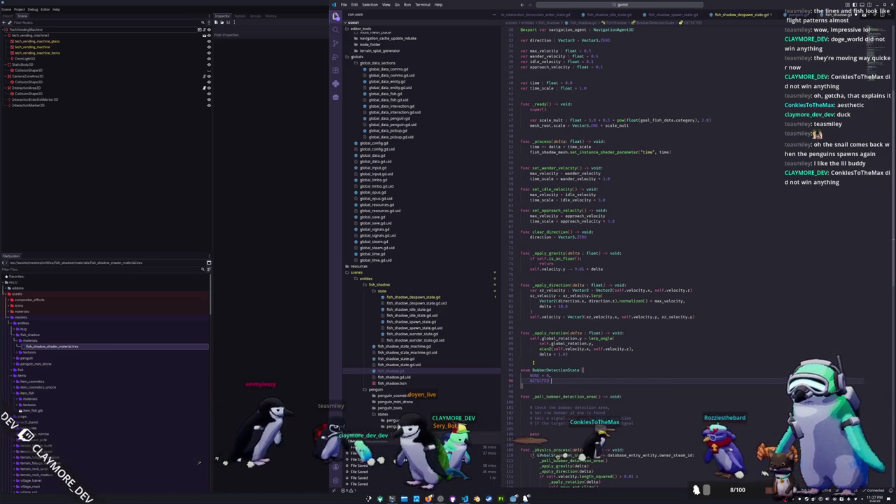
pyautogui.write('= 1,')
pyautogui.press('Return')
pyautogui.write('LOST = 2,')
pyautogui.press('Return')
pyautogui.press('Up')
pyautogui.press('Up')
pyautogui.press('Up')
pyautogui.press('End')
pyautogui.write('sRCHING')
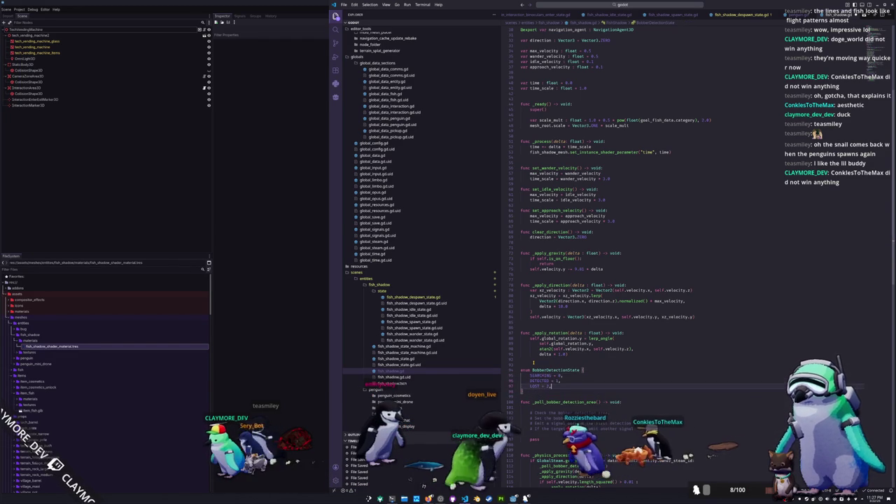
pyautogui.press('Tab')
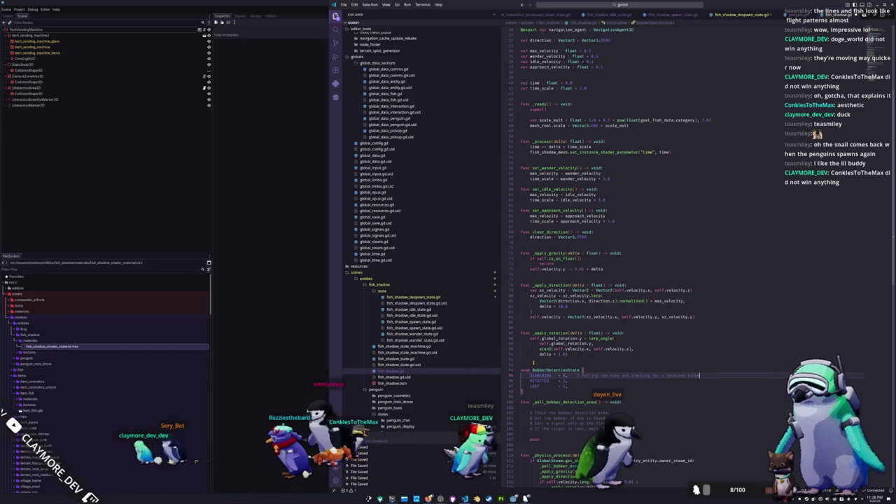
# Comment the DETECTED and LOST enum values and declare signal bobber_detected above the enum.
pyautogui.press('Down')
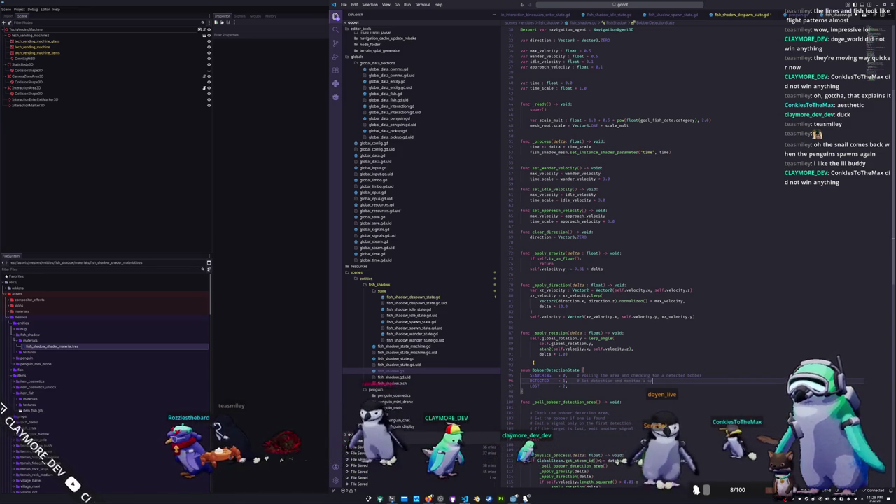
pyautogui.write('Bobber')
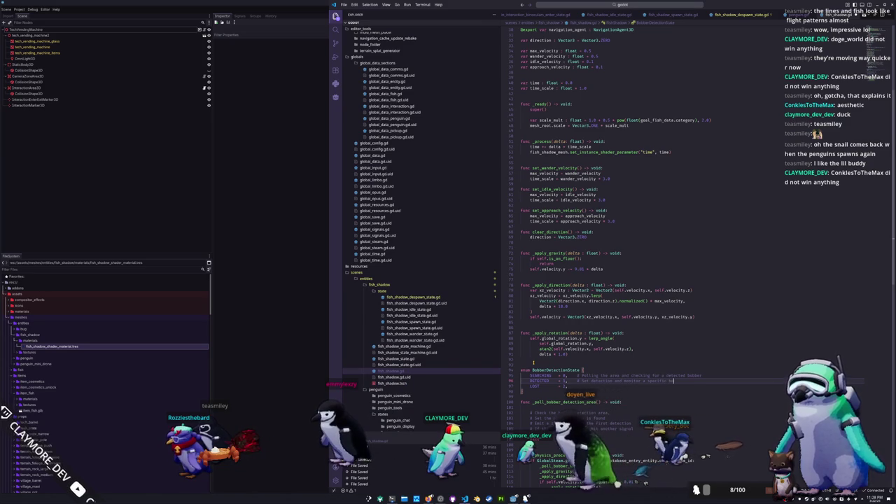
pyautogui.press('Down')
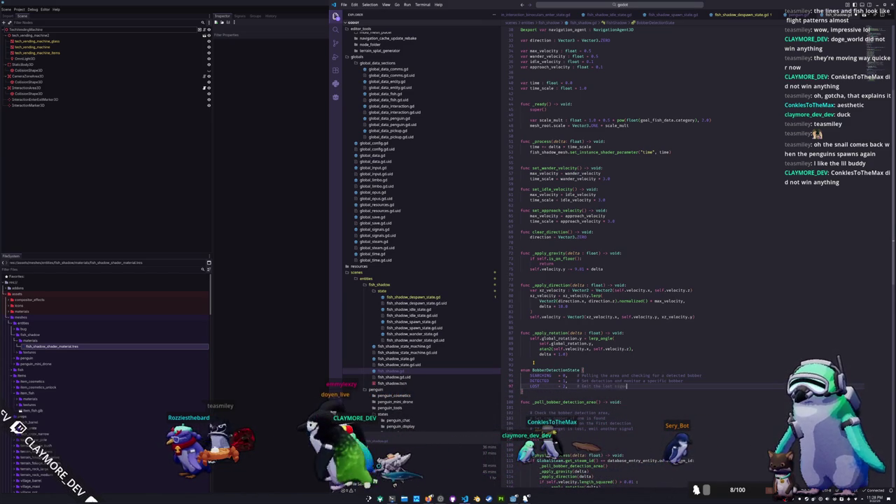
pyautogui.press('Up')
pyautogui.press('Up')
pyautogui.press('Up')
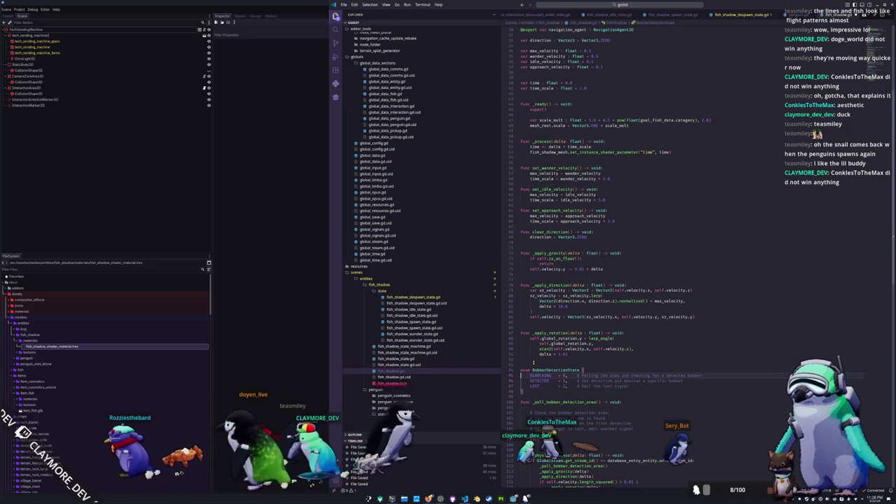
pyautogui.press('Return')
pyautogui.press('Return')
pyautogui.write('signal bobber_detected')
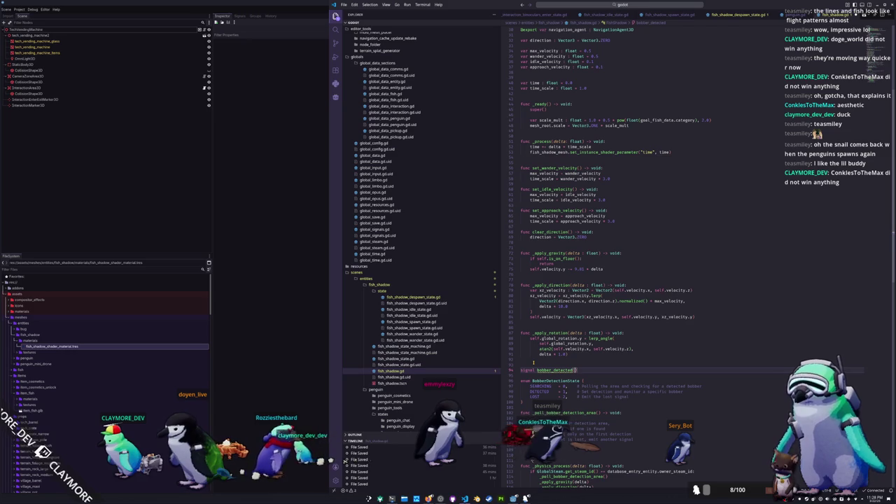
# Declare signal bobber_lost and begin the bobber_detection_state variable below the enum.
pyautogui.press('Return')
pyautogui.write('signal bobber_lost')
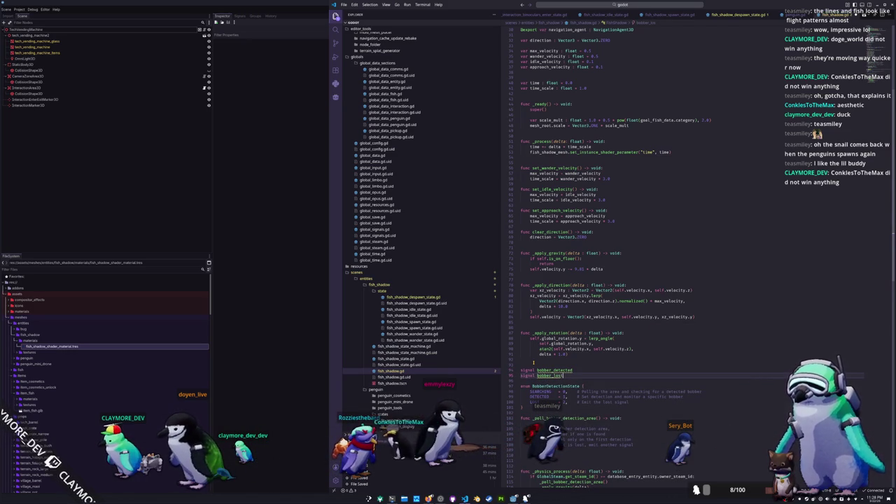
pyautogui.press('Down')
pyautogui.press('Down')
pyautogui.press('Down')
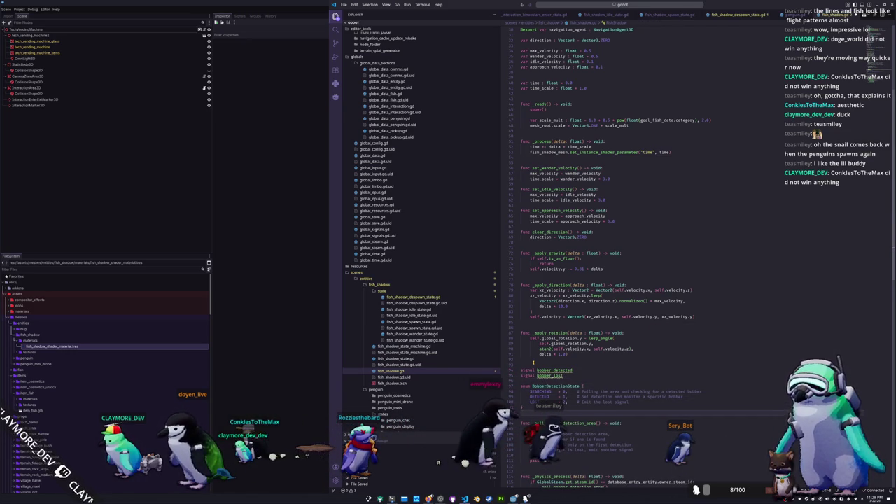
pyautogui.write('bobber_detection')
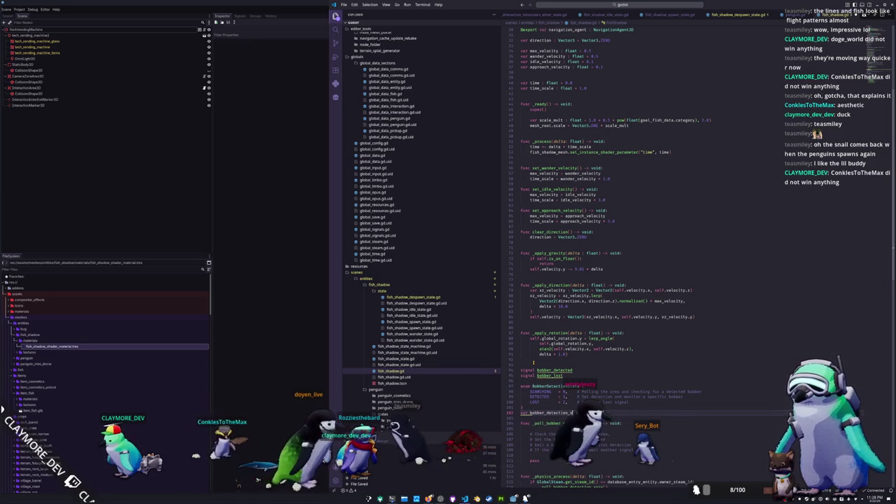
pyautogui.write('_state : BobberDetectionState = BobberDetectionState.SEARCHING')
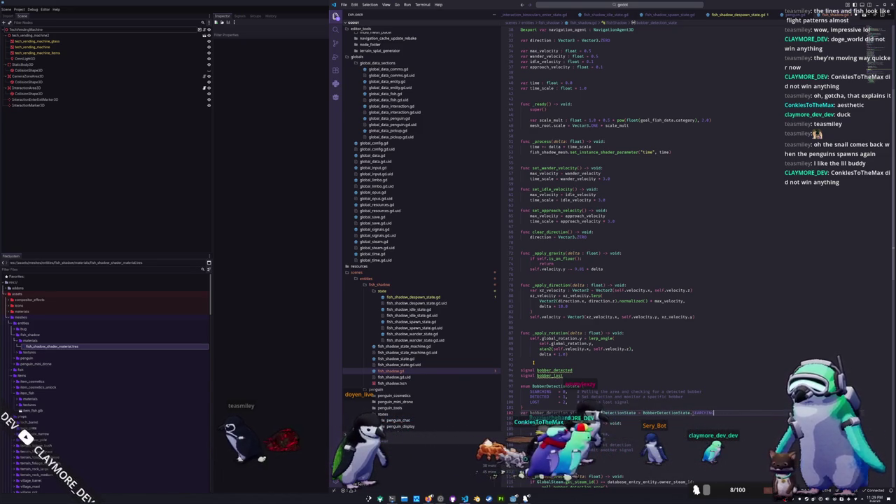
pyautogui.scroll(-2, 534, 363)
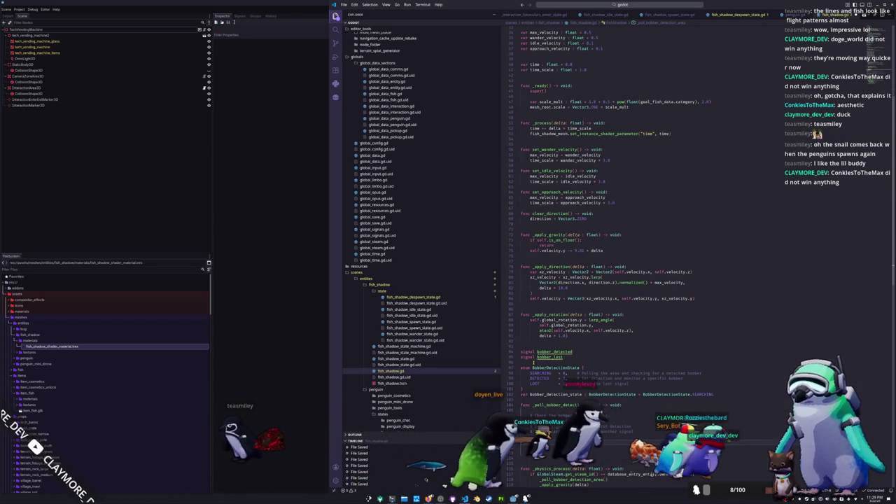
# Finish bobber_detection_state as BobberDetectionState defaulting to BobberDetectionState.SEARCHING.
pyautogui.write('bobb')
pyautogui.press('Escape')
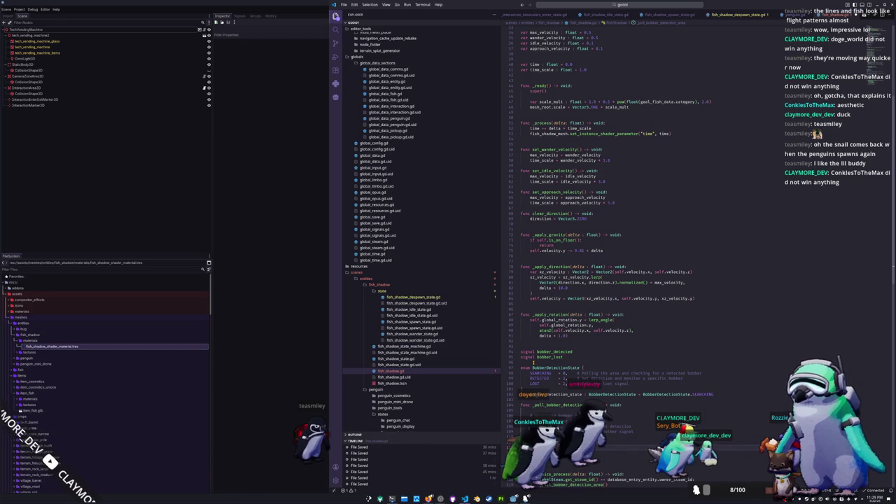
pyautogui.write('BobberDetectionState')
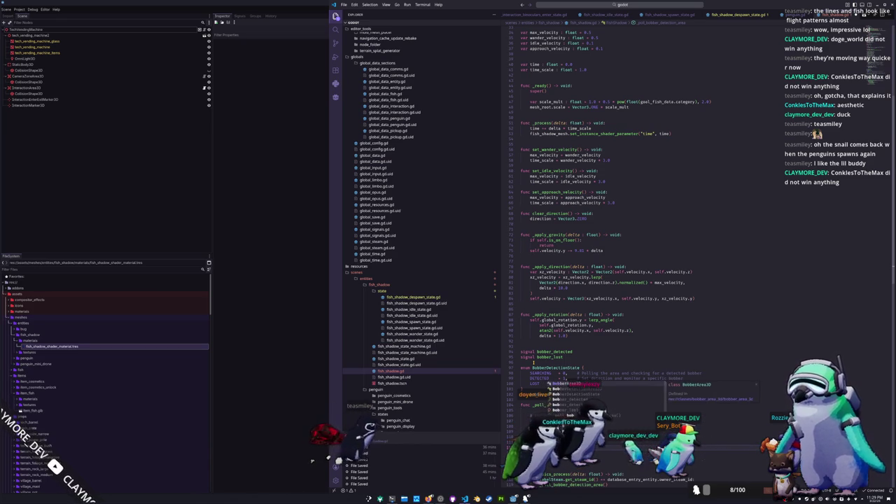
pyautogui.write(' = BobberDetectionState.SEARCHING')
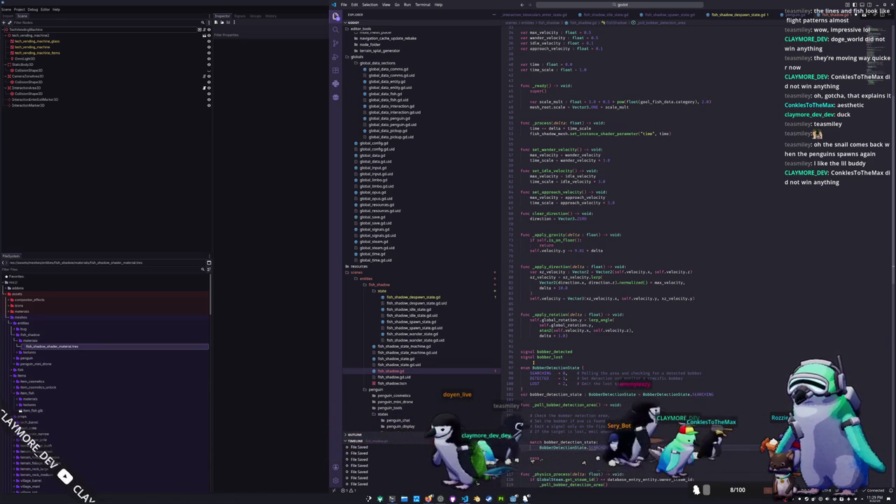
# Add the DETECTED and LOST match cases in _poll_bobber_detection_area, each holding pass.
pyautogui.press('Return')
pyautogui.write('BobberDetectionState.')
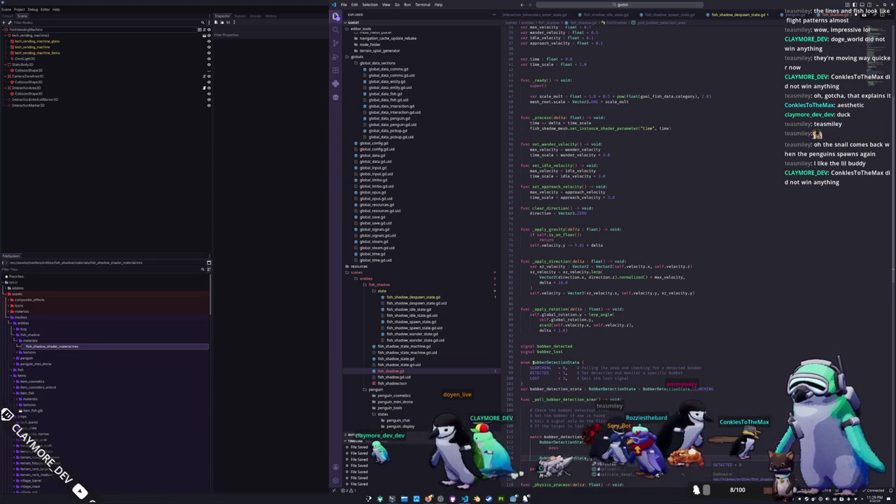
pyautogui.press('Return')
pyautogui.write('pass')
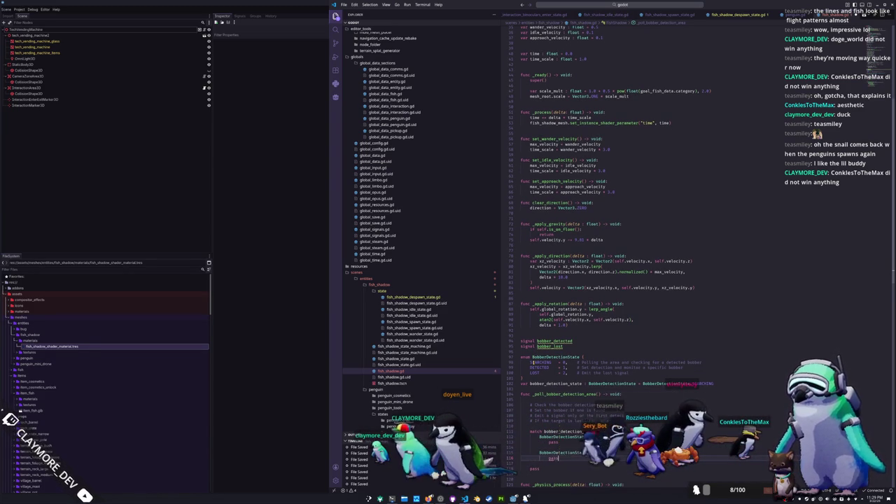
pyautogui.press('Return')
pyautogui.write('BobberDetectionSt')
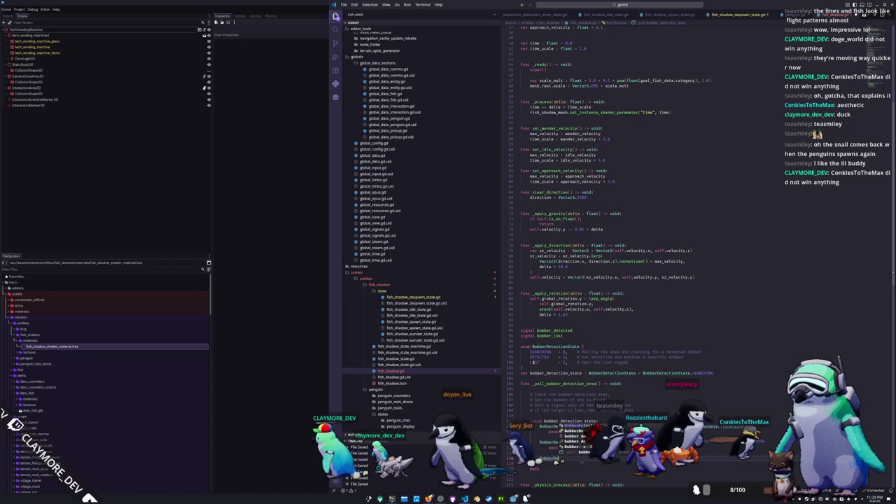
pyautogui.write('ate.LOST:')
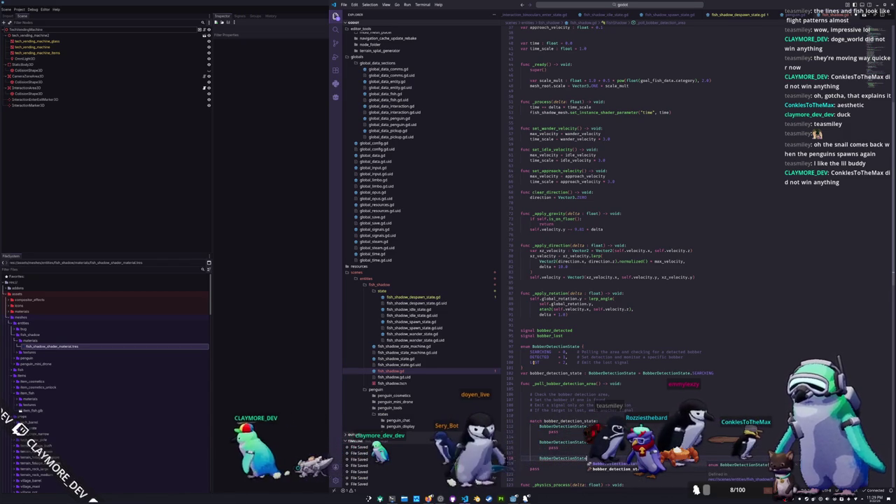
pyautogui.press('Return')
pyautogui.write('pass')
pyautogui.press('Return')
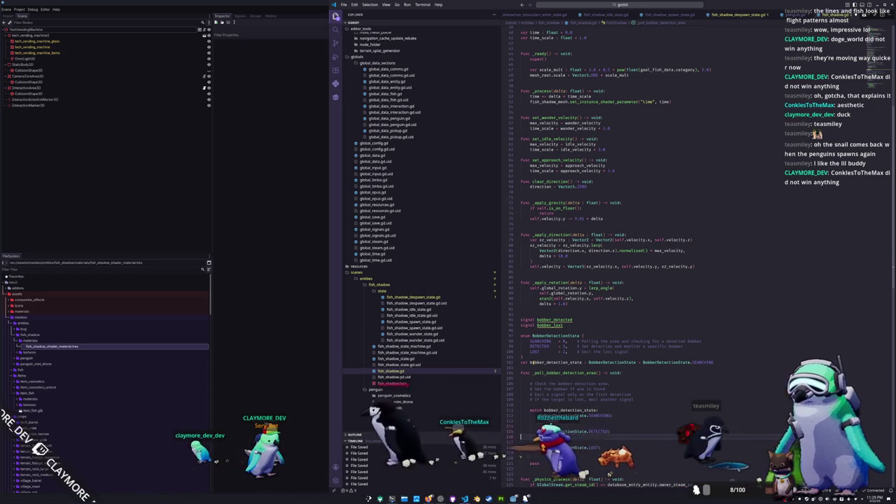
pyautogui.scroll(-1, 531, 362)
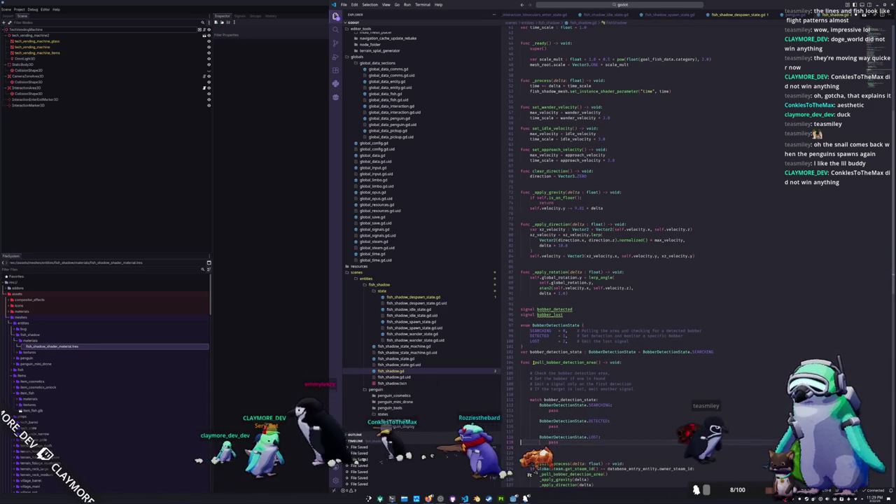
pyautogui.press('Return')
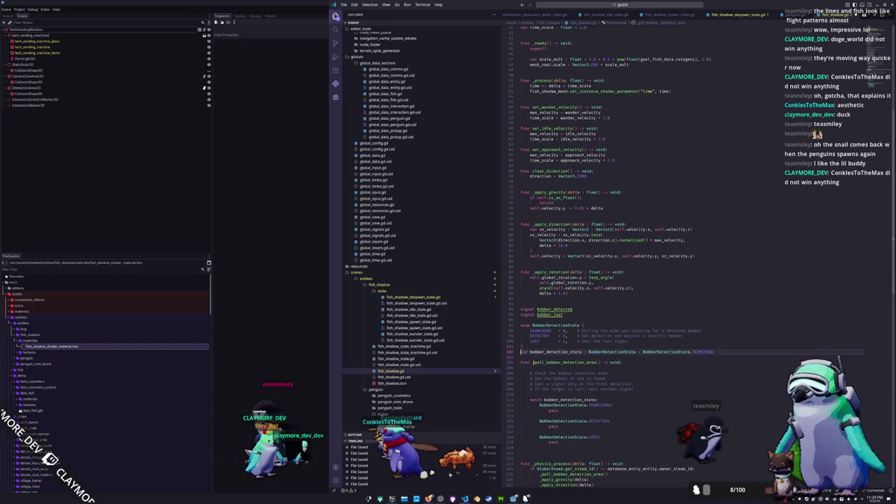
# Declare var last_bobber_detection_state : BobberDetectionState defaulting to SEARCHING.
pyautogui.write('var last_bobb')
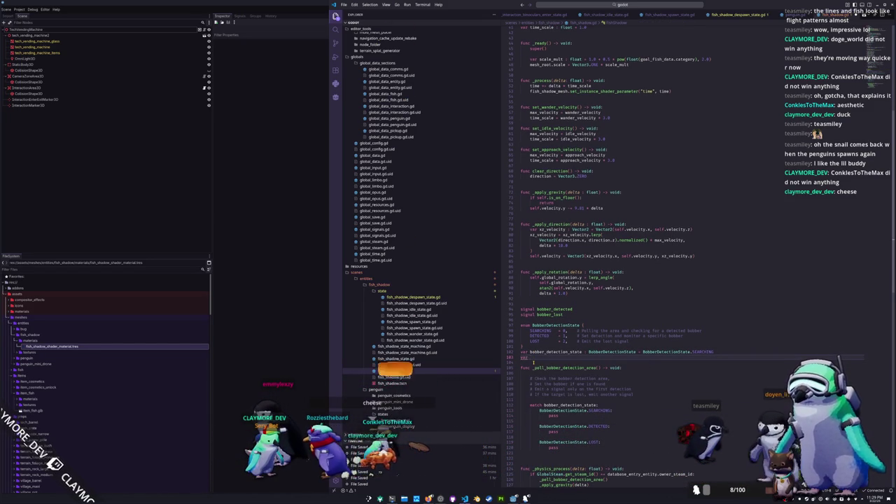
pyautogui.write('er_detection_sta')
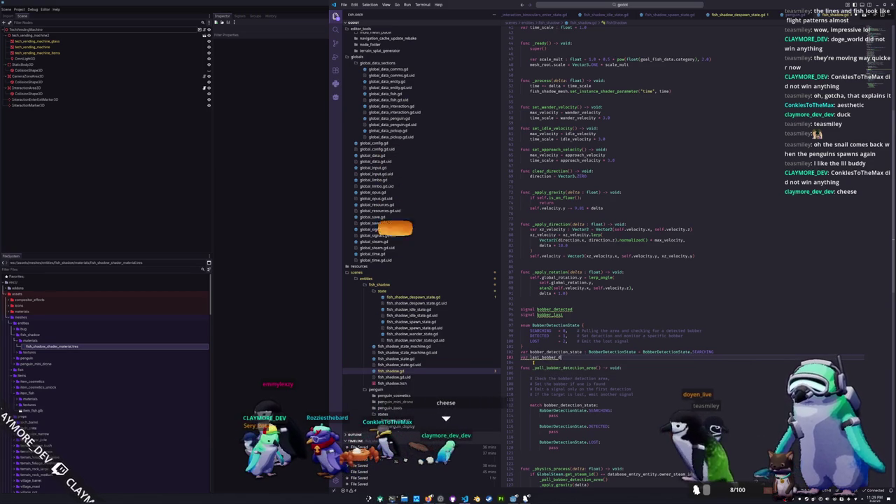
pyautogui.write('te : BobberDete')
pyautogui.press('Down')
pyautogui.press('Return')
pyautogui.write('BobberDe')
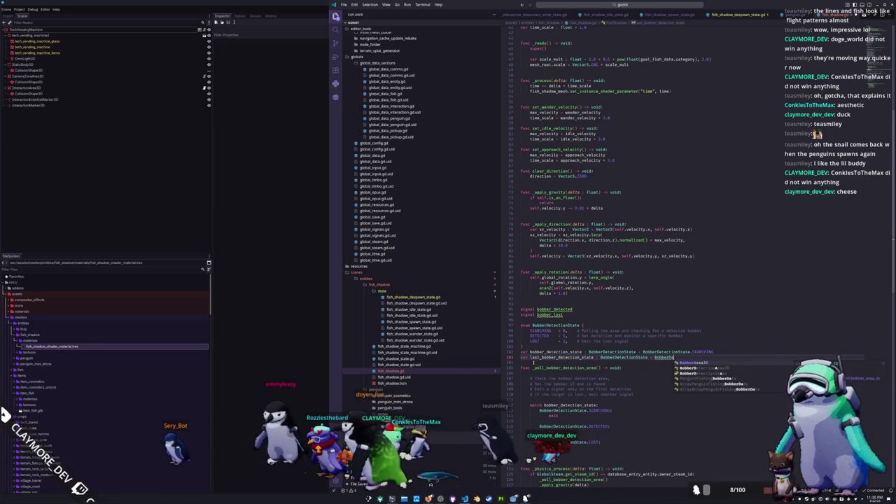
pyautogui.write('.')
pyautogui.press('Return')
# Store bobber_detection_state into last_bobber_detection_state at the end of _poll_bobber_detection_area.
pyautogui.press('Down')
pyautogui.press('Down')
pyautogui.press('Down')
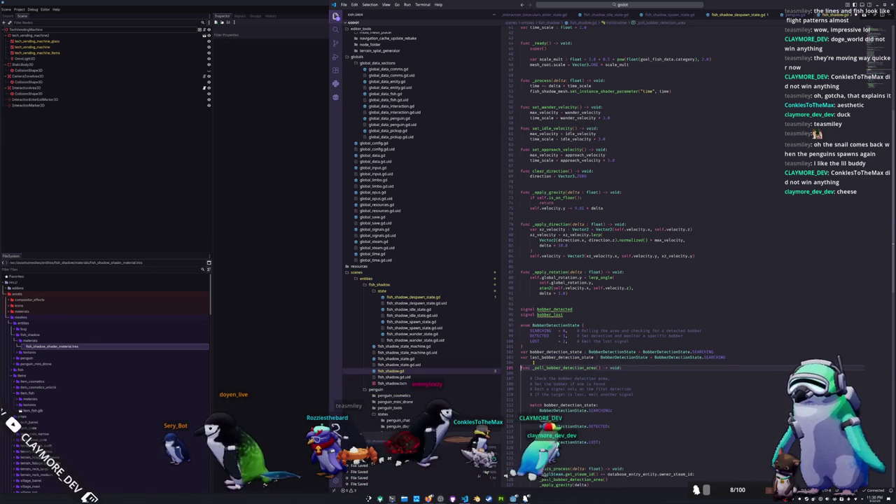
pyautogui.press('Return')
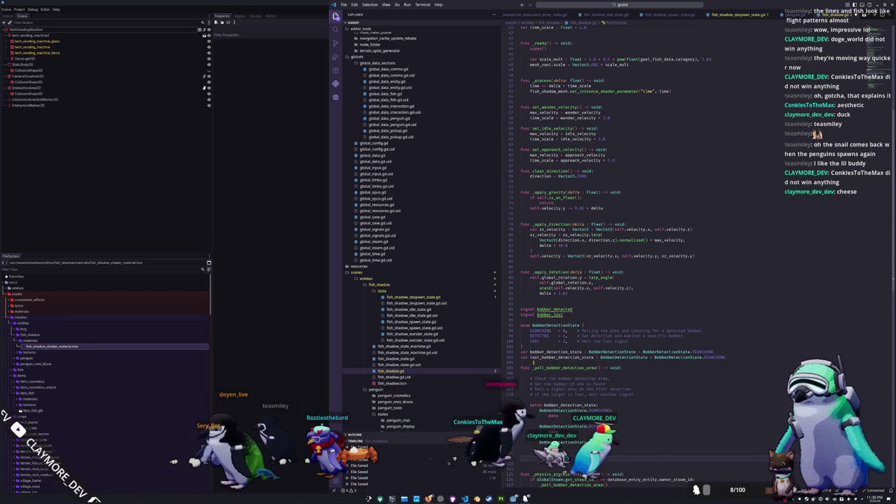
pyautogui.press('Tab')
pyautogui.write('bobber')
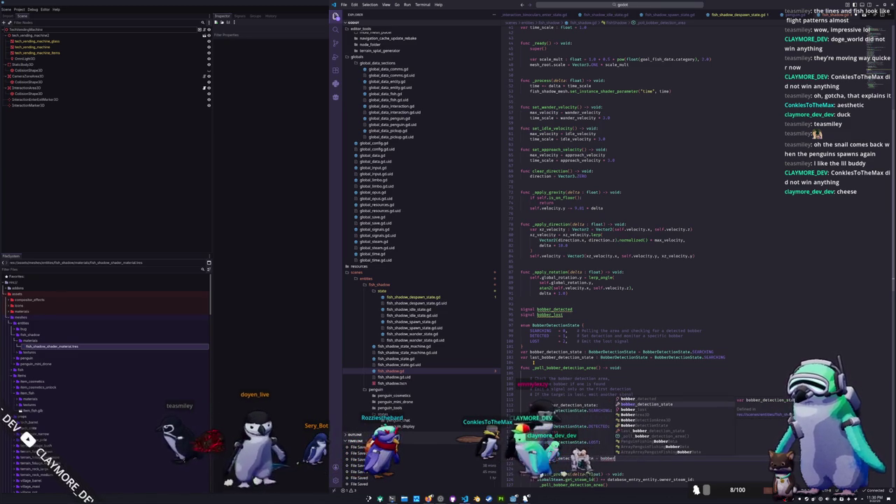
pyautogui.press('Tab')
pyautogui.press('Return')
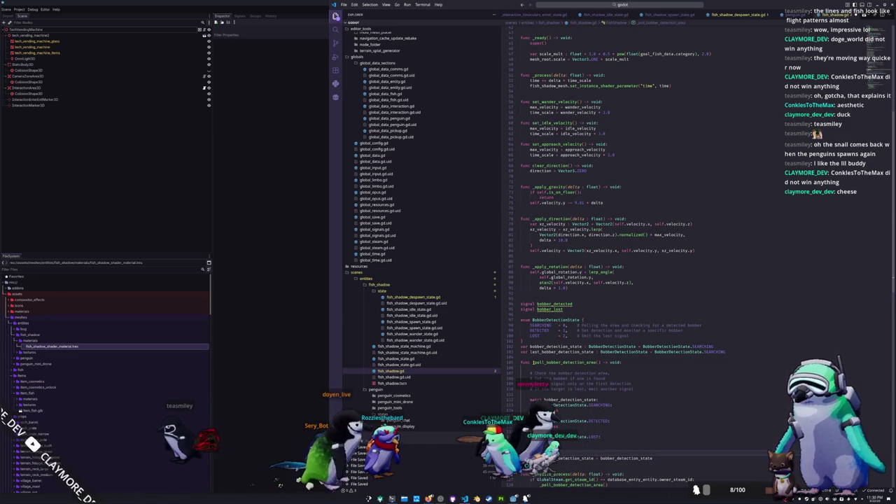
pyautogui.scroll(-1, 622, 252)
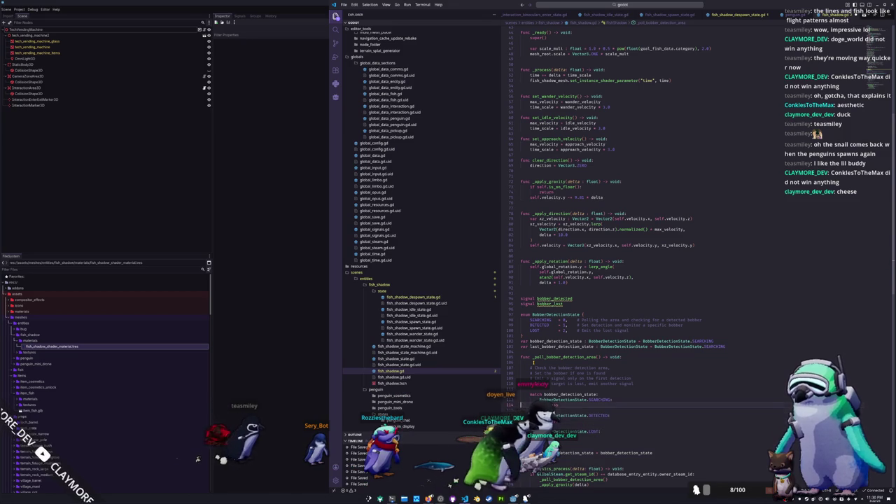
pyautogui.click(532, 421)
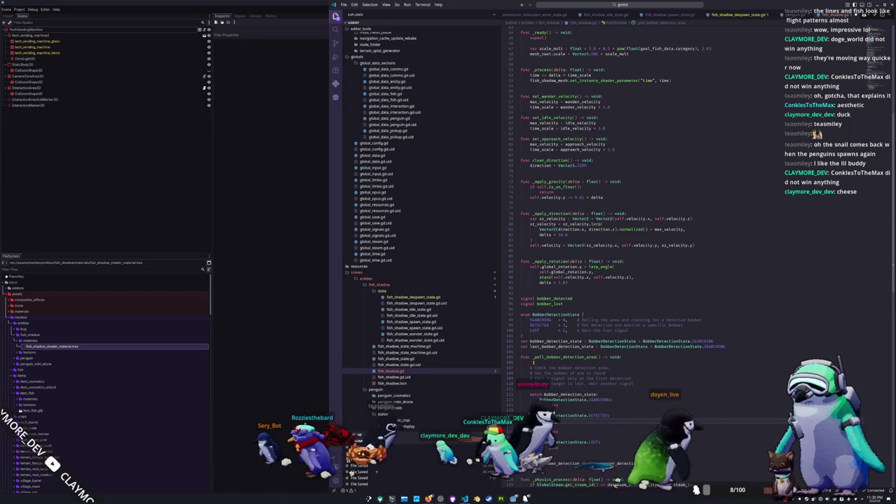
# In the DETECTED case, emit bobber_detected when the state differs from last_bobber_detection_state.
pyautogui.write('bber_detection')
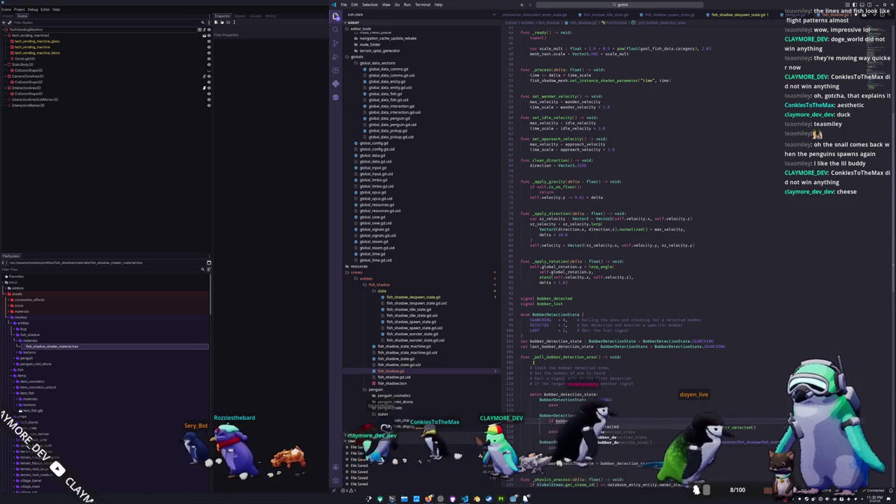
pyautogui.write('_state != last')
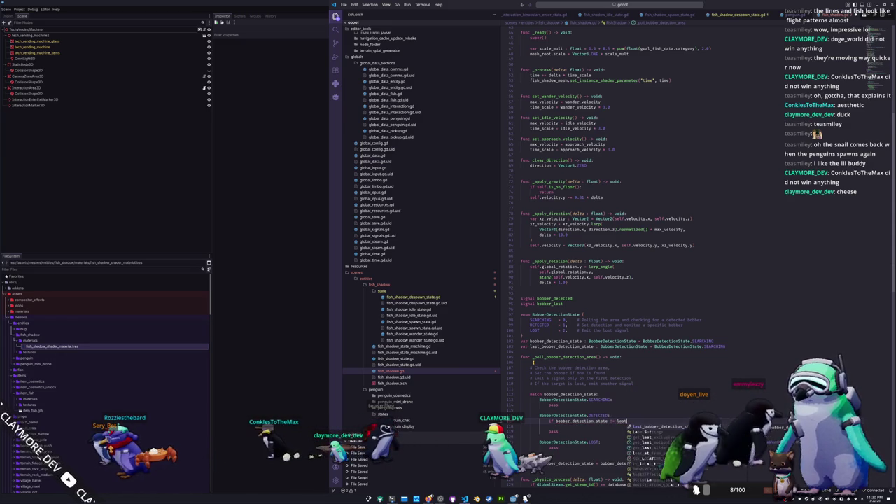
pyautogui.press('Return')
pyautogui.write(':')
pyautogui.press('Return')
pyautogui.write('ss')
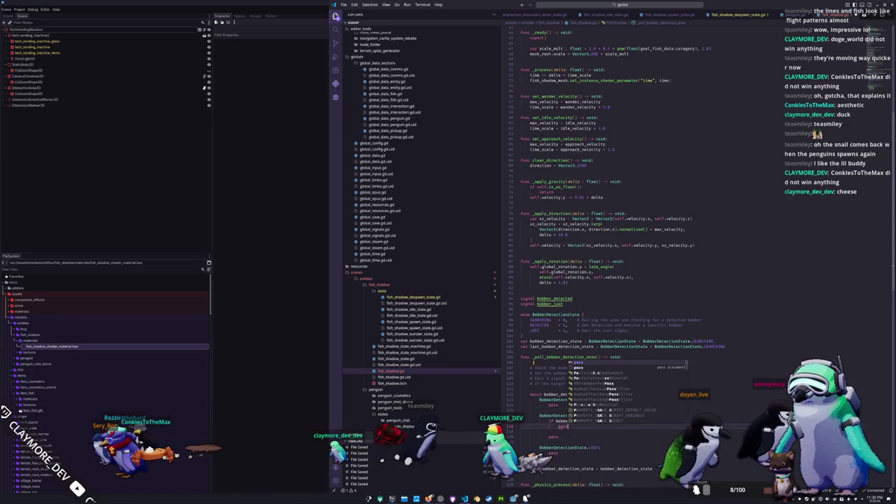
pyautogui.write('bobber_detected.em')
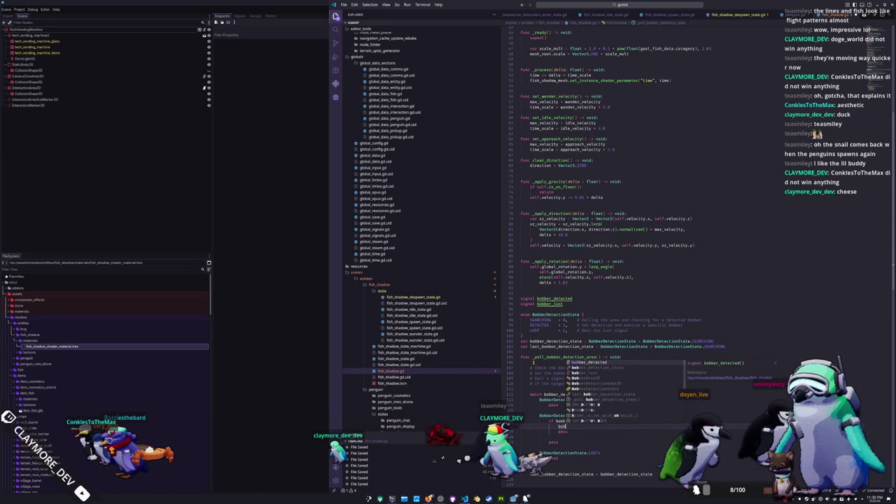
pyautogui.write('it(')
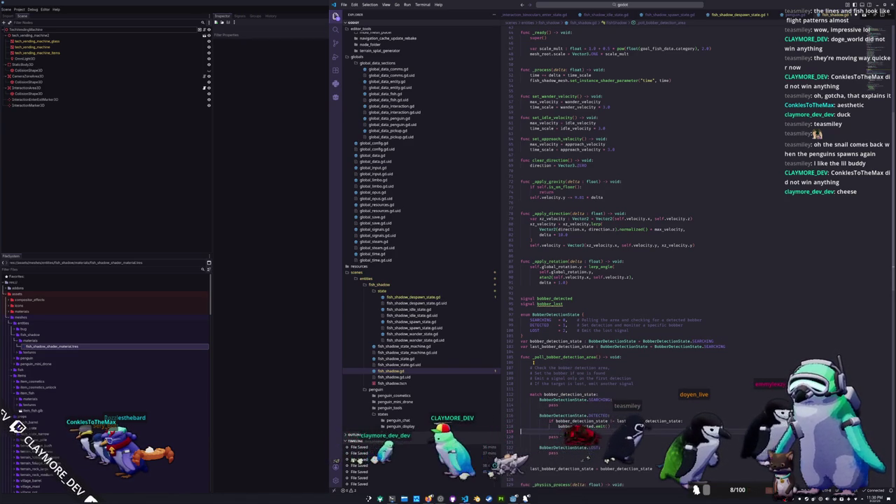
# In the LOST case, emit bobber_lost on a state change and remove the leftover pass line.
pyautogui.scroll(-1, 533, 363)
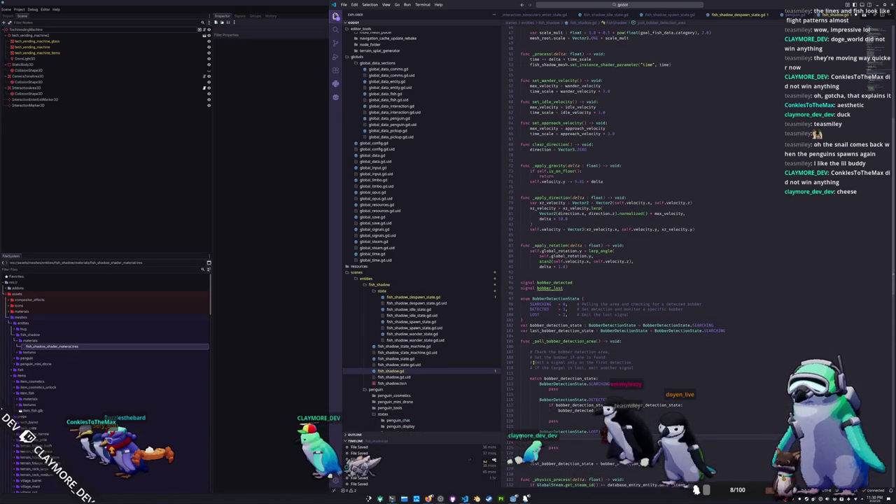
pyautogui.write('bobber_detectio')
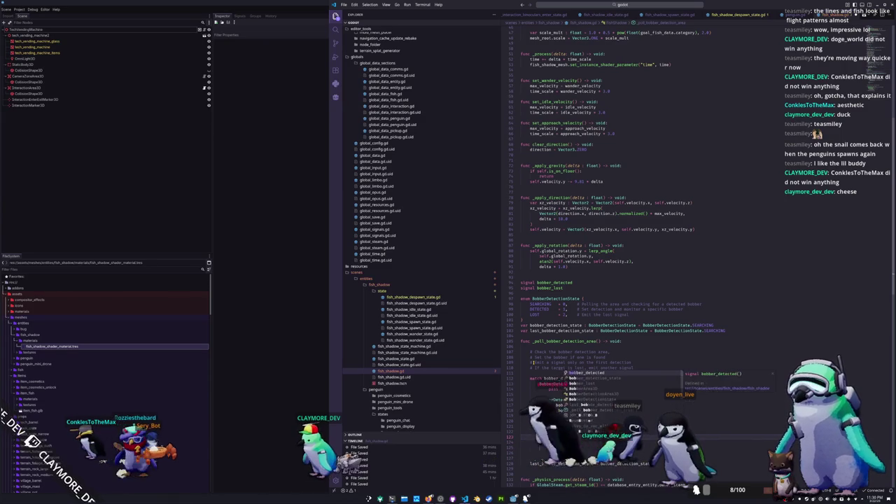
pyautogui.write('n_state != la')
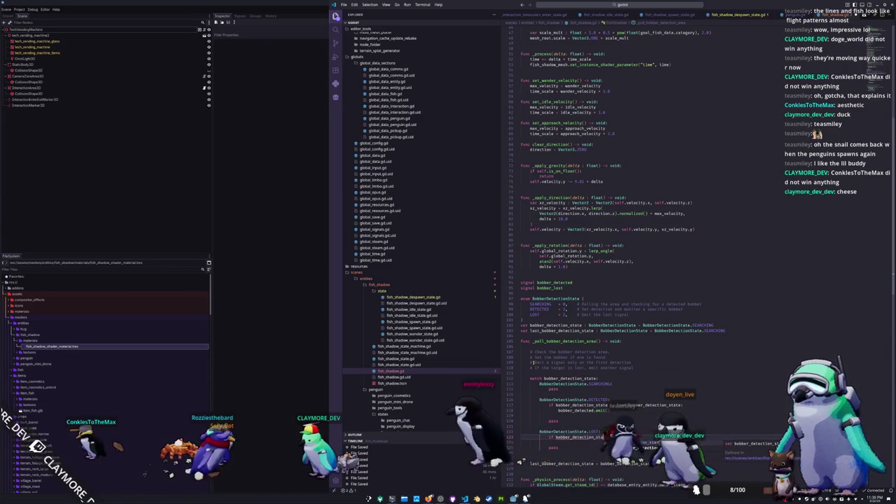
pyautogui.write('st_')
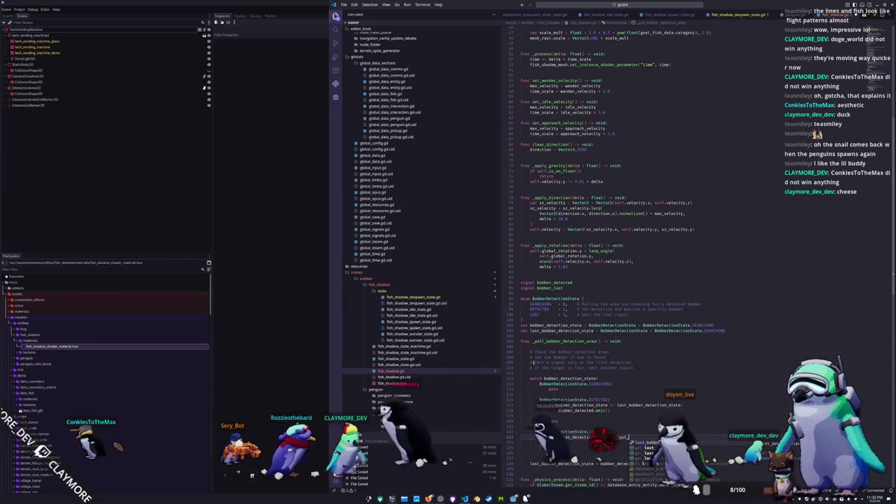
pyautogui.write('bobber')
pyautogui.write('st.emit()')
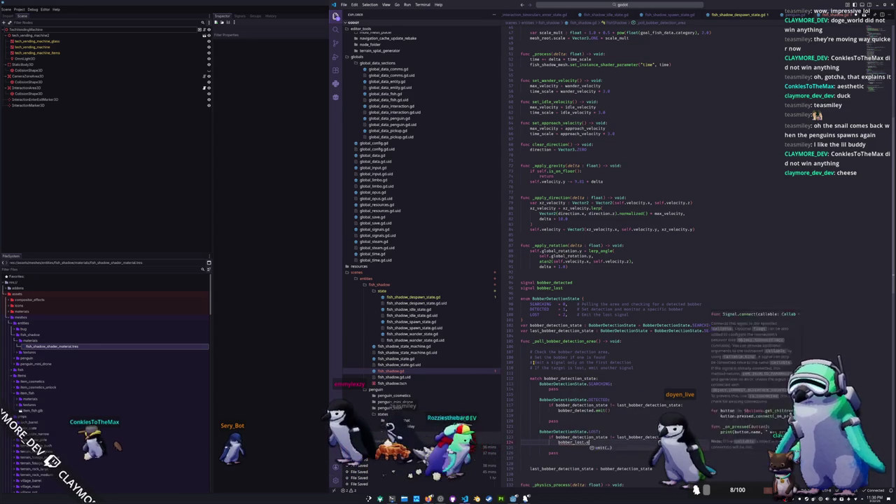
pyautogui.hotkey('ctrl', 'shift', 'k')
pyautogui.hotkey('ctrl', 'shift', 'k')
pyautogui.press('BackSpace')
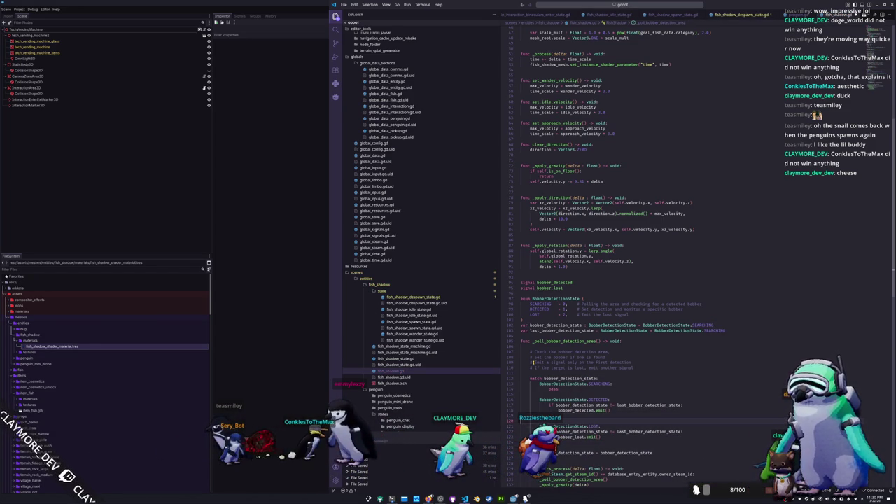
pyautogui.scroll(-3, 533, 363)
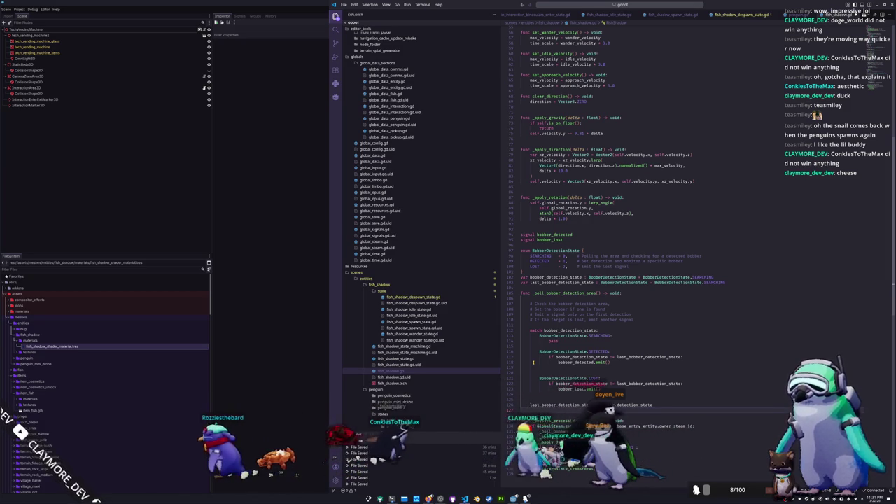
pyautogui.hotkey('shift', 'Up')
pyautogui.hotkey('ctrl', 'c')
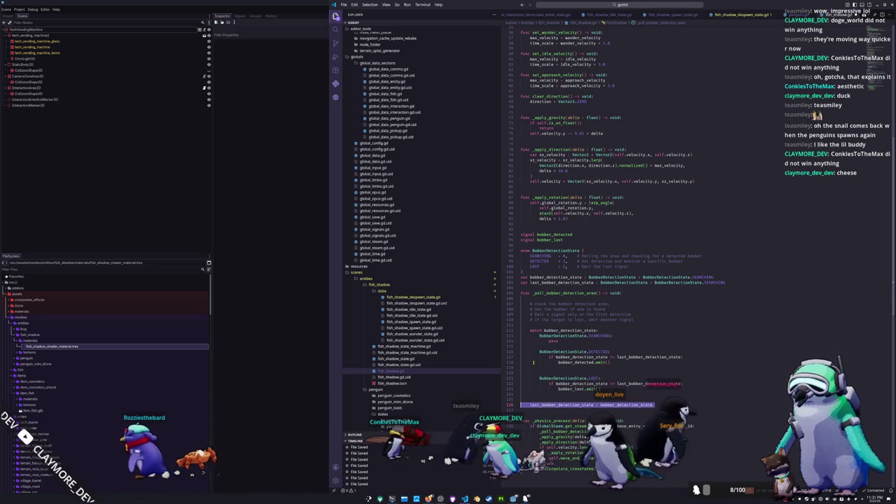
pyautogui.press('Tab')
pyautogui.press('Tab')
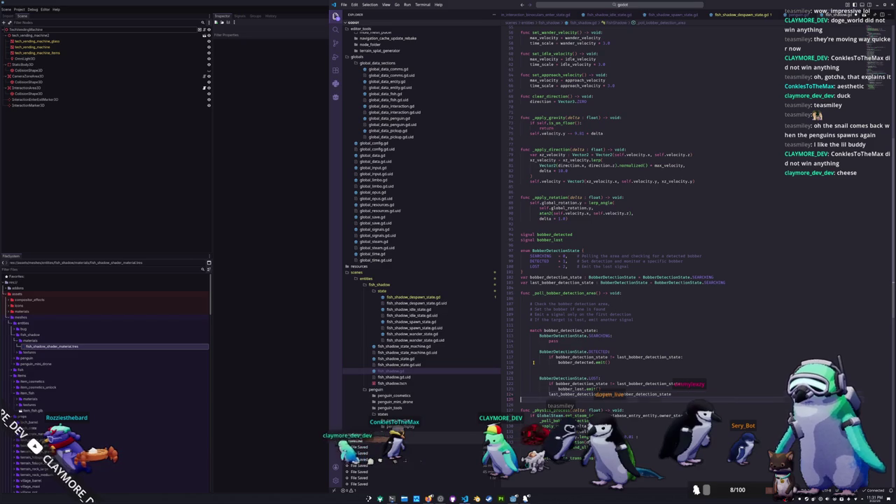
pyautogui.click(533, 365)
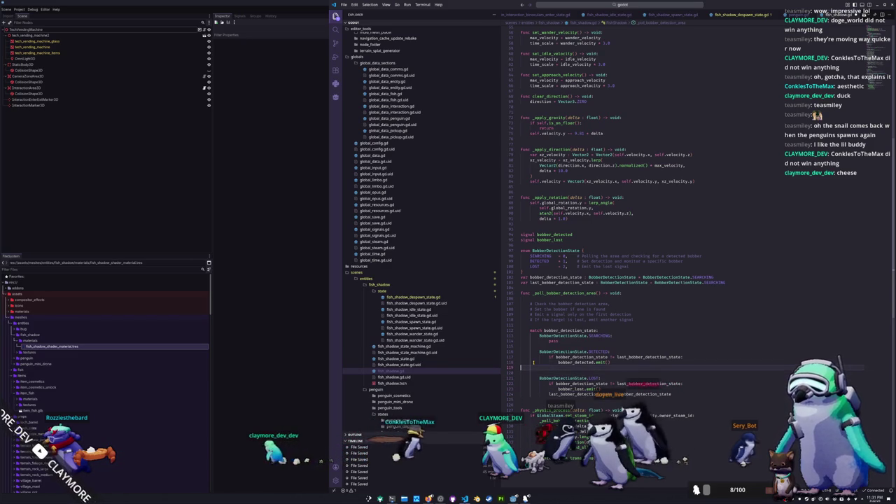
pyautogui.hotkey('ctrl', 'v')
pyautogui.press('Up')
pyautogui.press('Up')
pyautogui.press('Up')
pyautogui.hotkey('shift', 'End')
pyautogui.press('Delete')
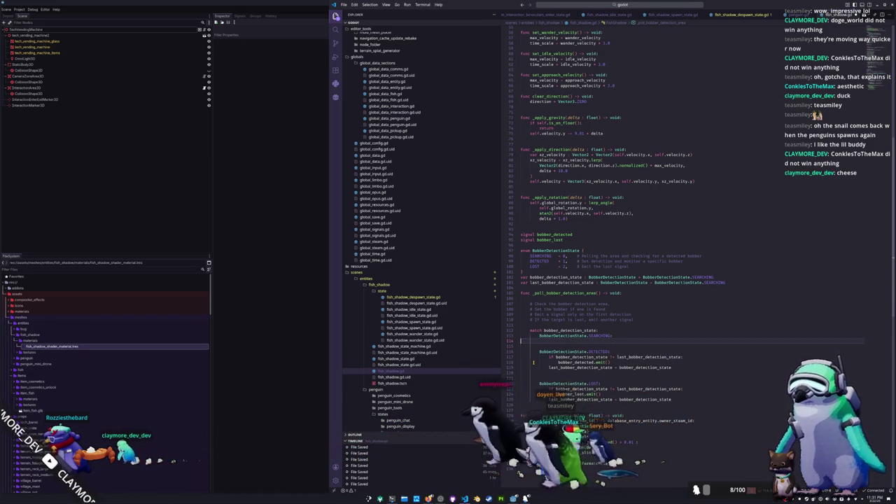
pyautogui.write('pass')
pyautogui.press('Escape')
pyautogui.press('Home')
pyautogui.press('Return')
pyautogui.press('Up')
pyautogui.write('bobber_de')
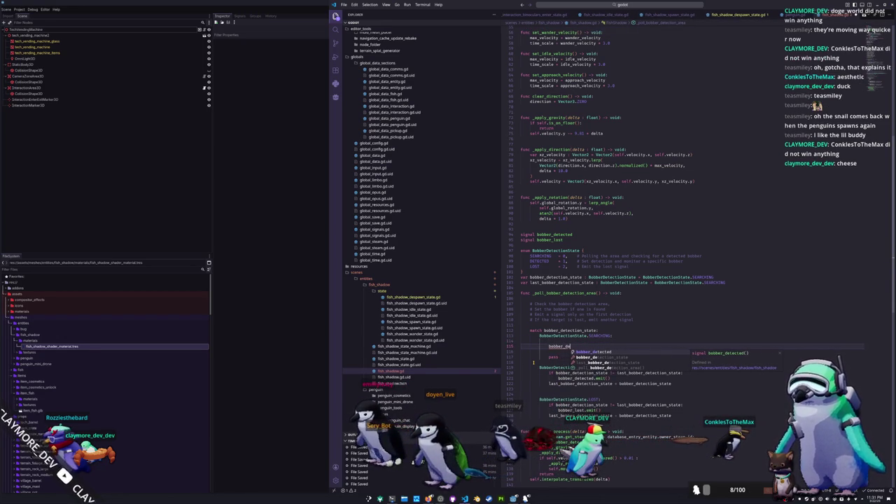
pyautogui.press('BackSpace')
pyautogui.press('BackSpace')
pyautogui.press('BackSpace')
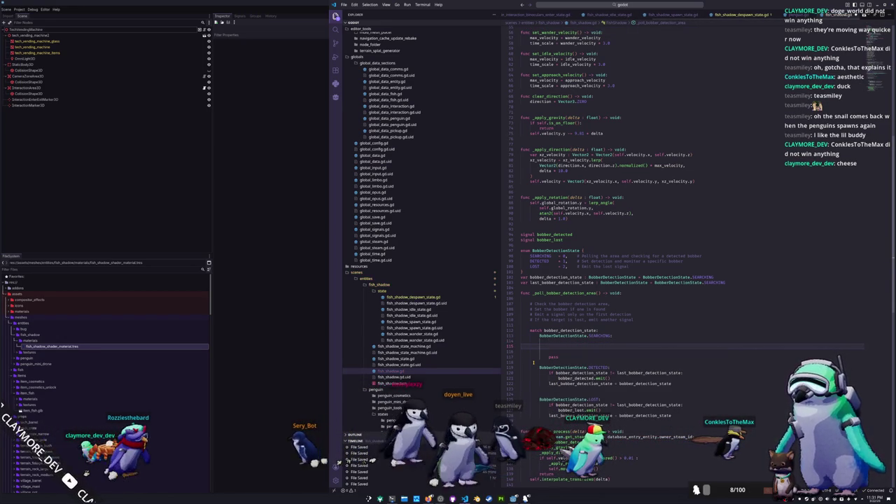
pyautogui.scroll(15, 612, 317)
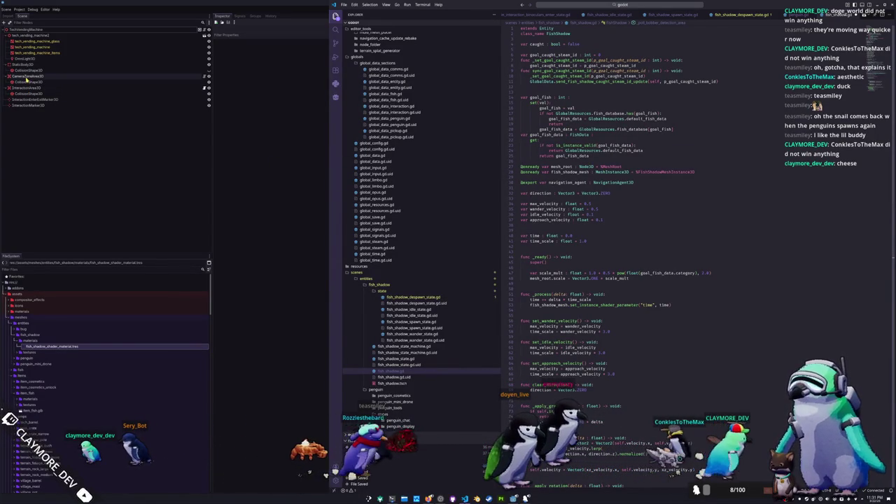
# Back in Godot, load the fish_shadow.tscn scene through Quick Open.
pyautogui.click(91, 160)
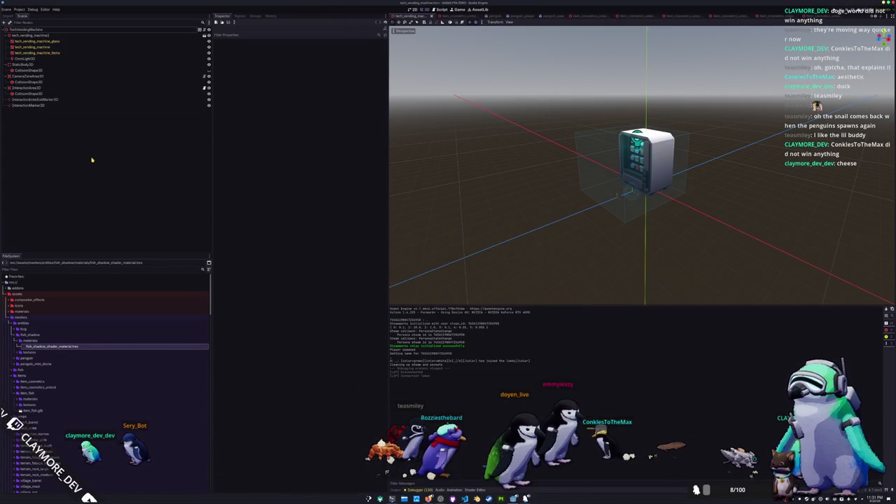
pyautogui.hotkey('shift', 'alt', 'o')
pyautogui.write('fish_shado')
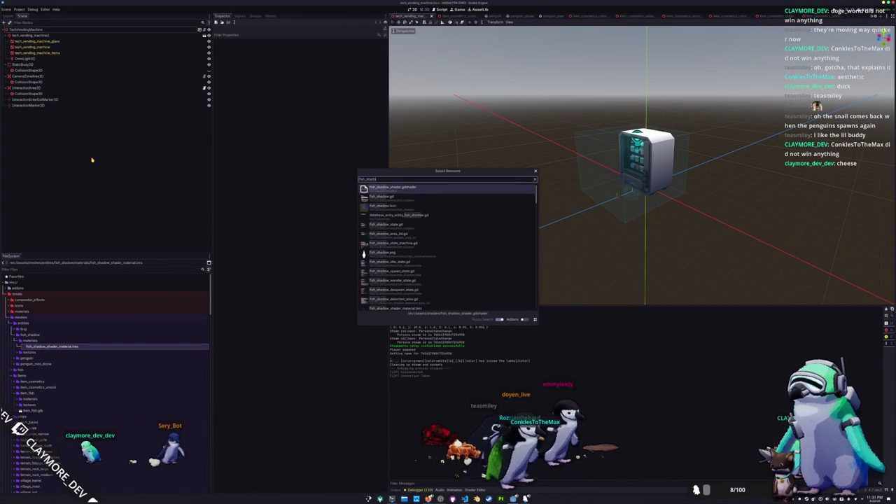
pyautogui.press('Down')
pyautogui.press('Down')
pyautogui.press('Return')
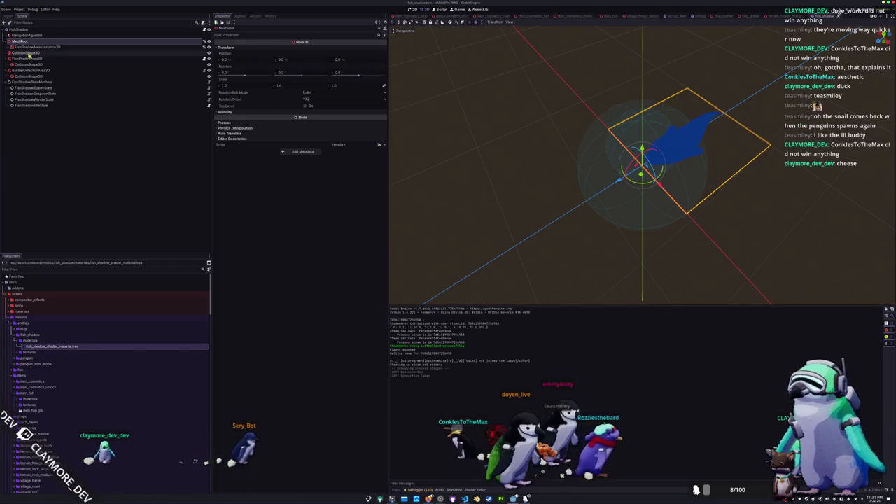
# Mark BobberDetectionArea3D as Access as Unique Name, then return to VS Code.
pyautogui.click(28, 70)
pyautogui.rightClick(38, 70)
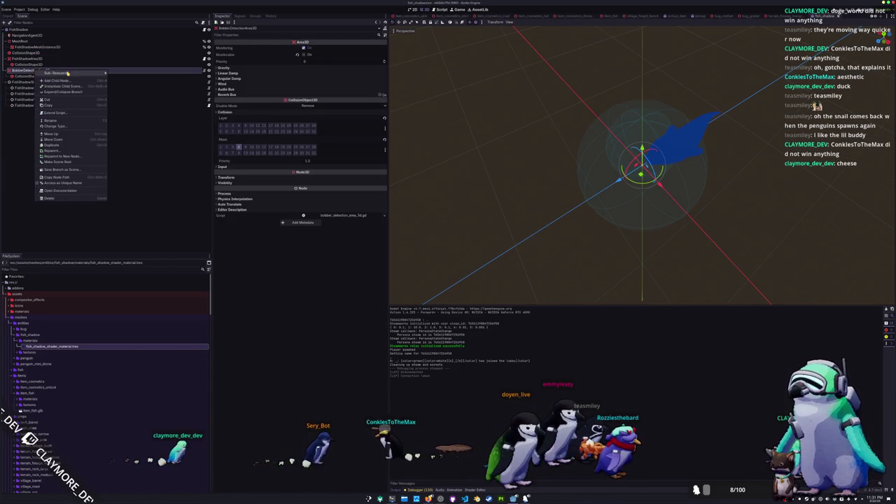
pyautogui.click(68, 184)
pyautogui.hotkey('alt', 'Tab')
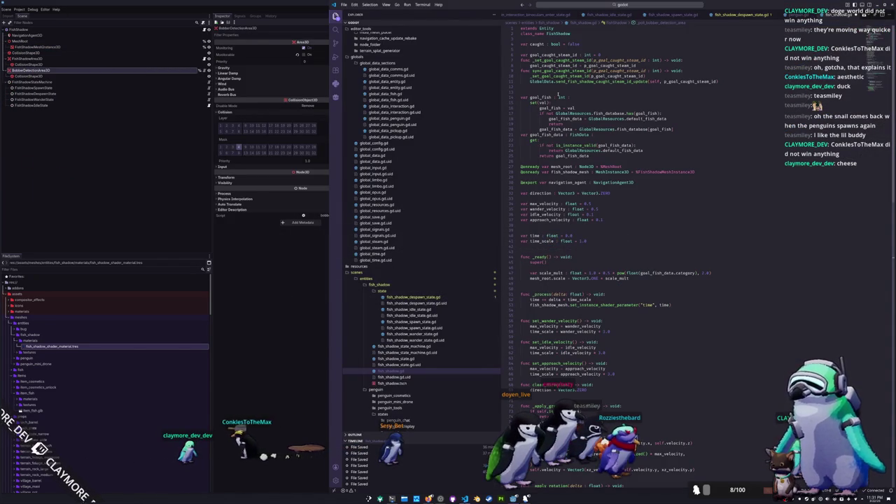
pyautogui.click(696, 172)
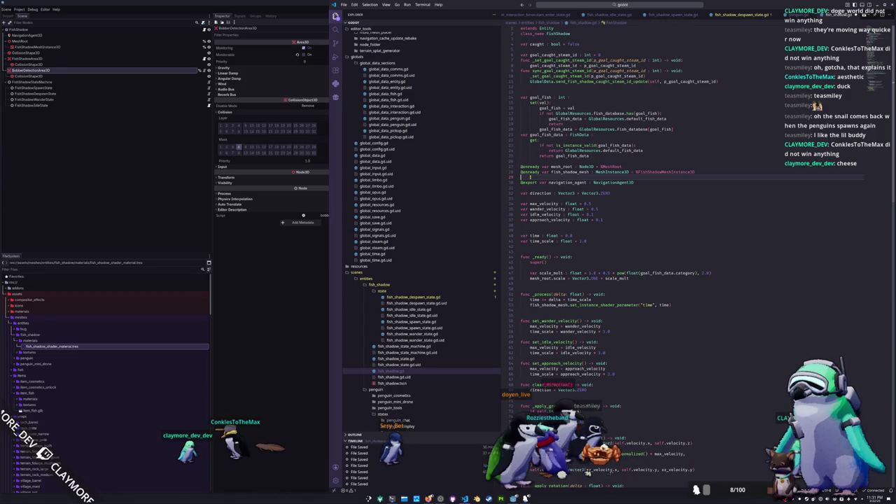
pyautogui.press('Return')
pyautogui.write('@onready var bo')
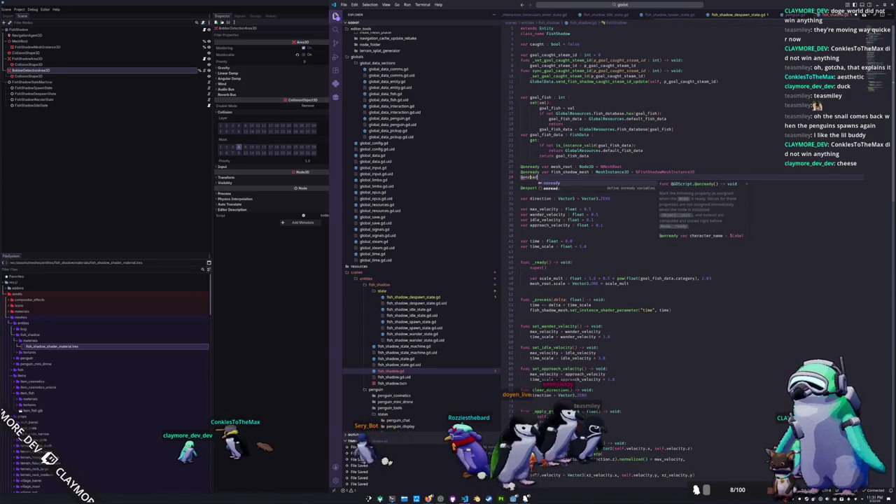
pyautogui.write('bber_detection')
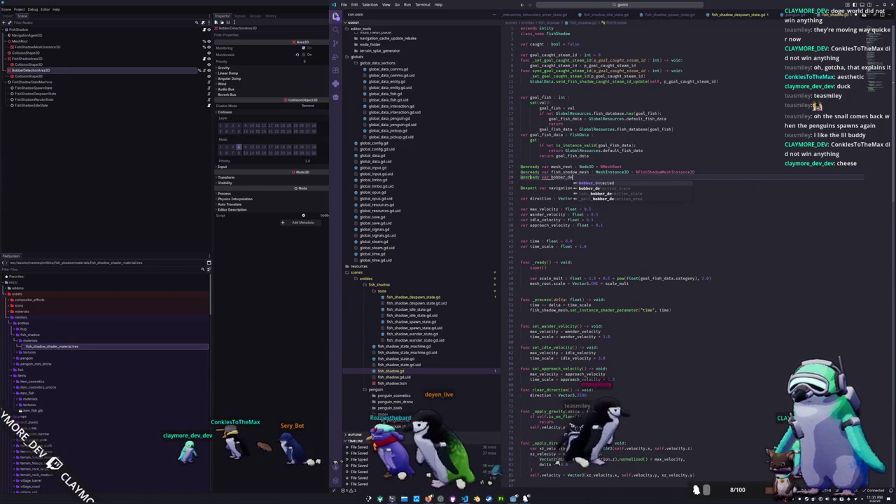
pyautogui.write('_area : Bob')
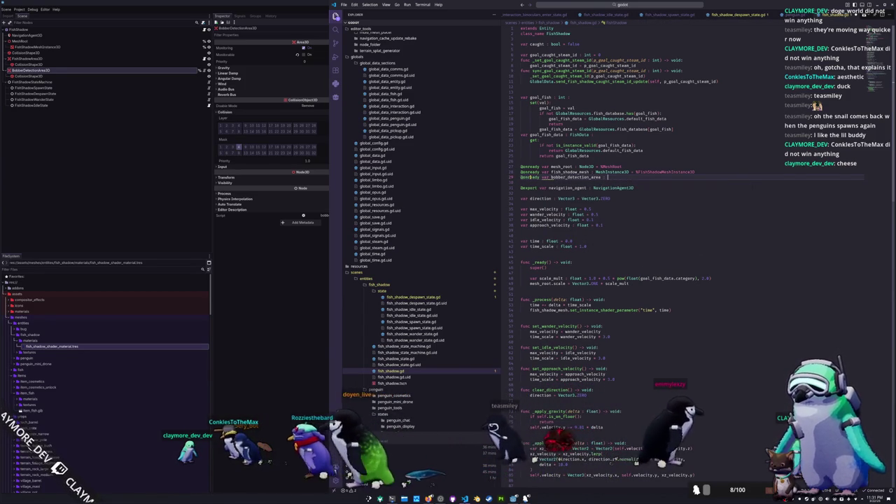
pyautogui.write('berDetec')
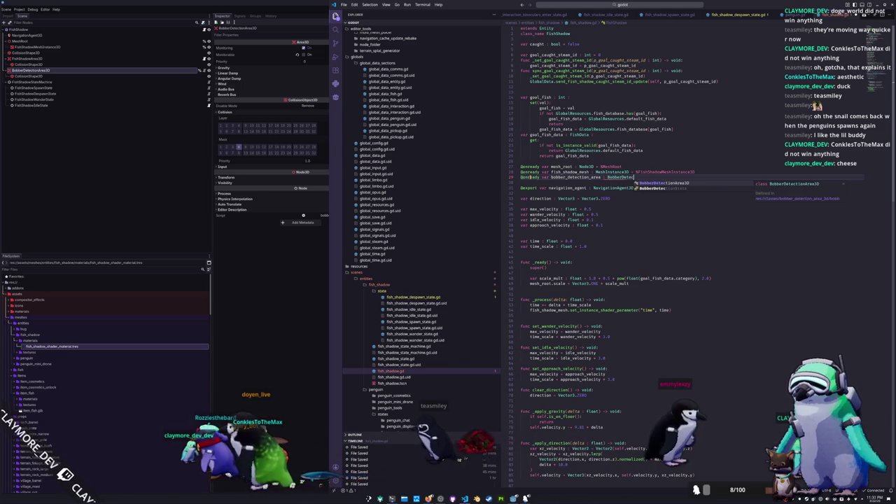
pyautogui.press('Return')
pyautogui.write('= $Bo')
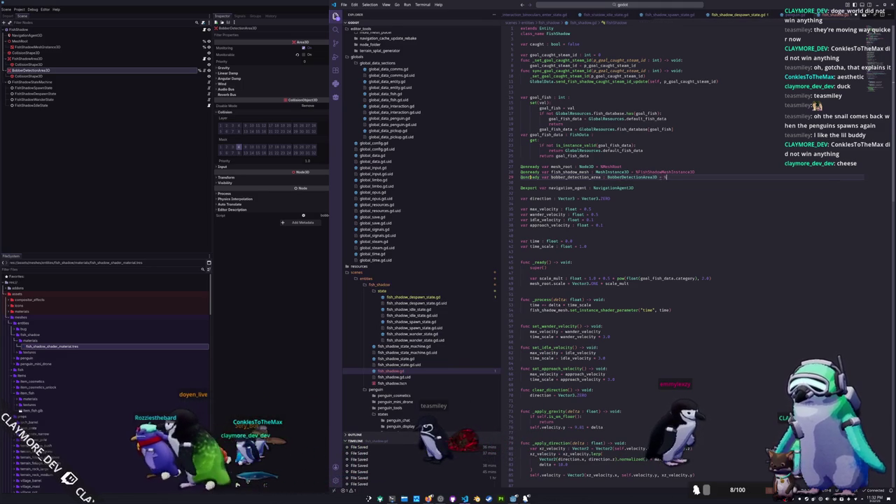
pyautogui.write('bberDetecti')
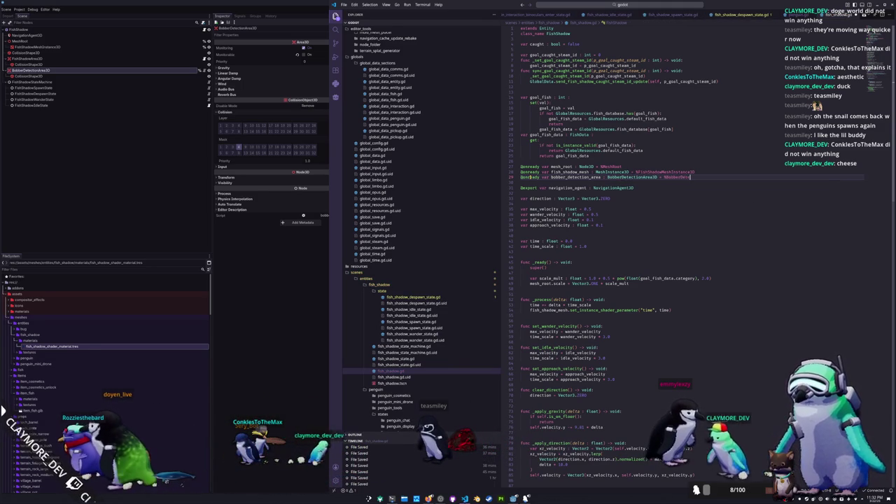
pyautogui.write('onArea3D')
pyautogui.press('Down')
# Start typing 'bobber_detection_area.b' in the SEARCHING case of the poll function.
pyautogui.scroll(-20, 540, 189)
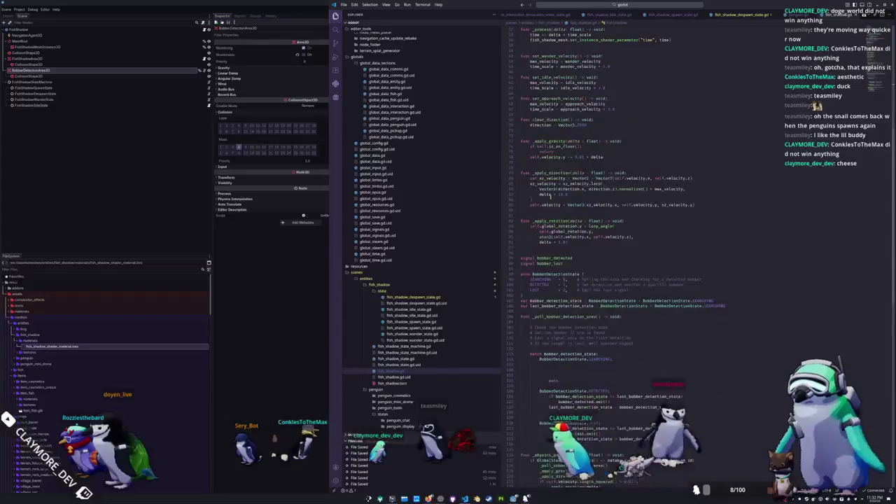
pyautogui.scroll(-4, 545, 200)
pyautogui.click(562, 228)
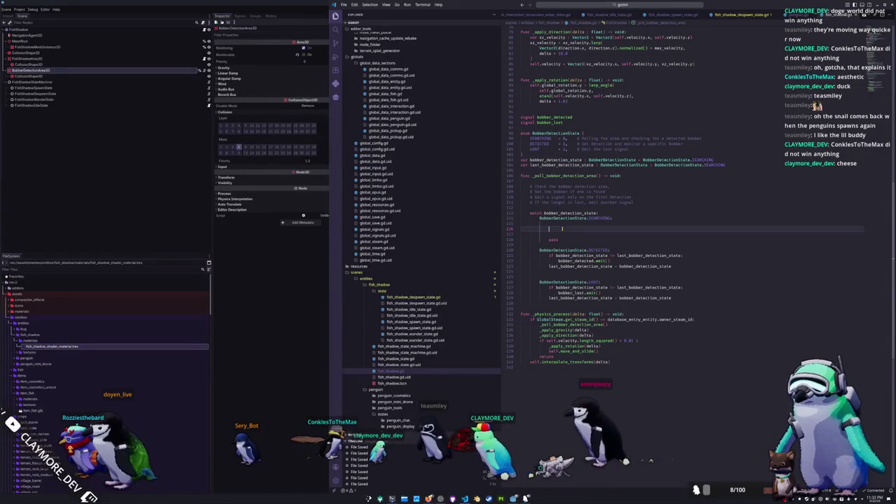
pyautogui.write('bobber_dete')
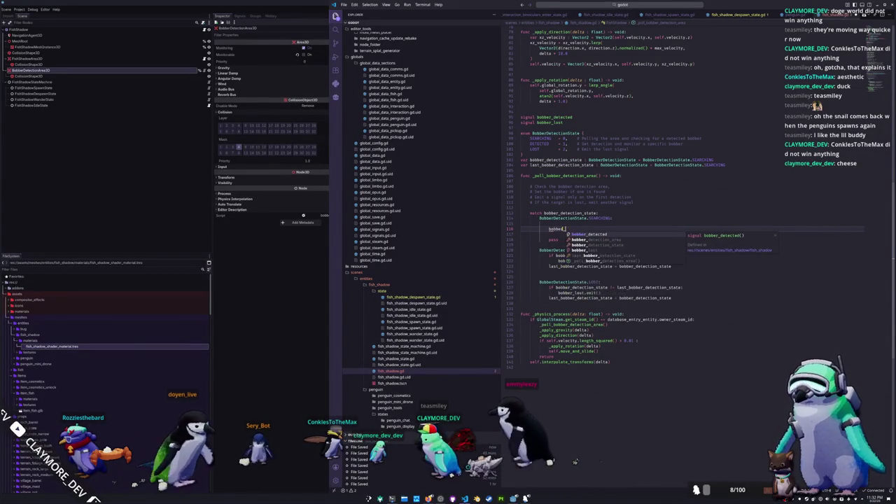
pyautogui.write('ction_area.')
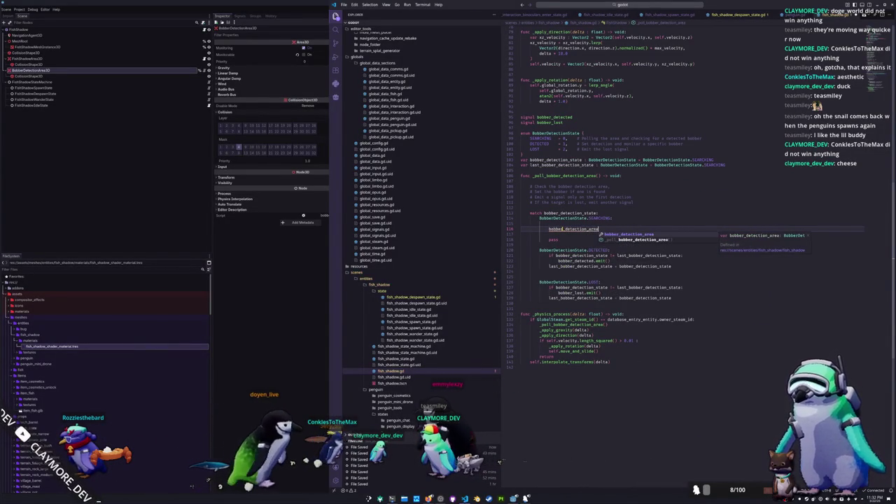
pyautogui.write('bobber')
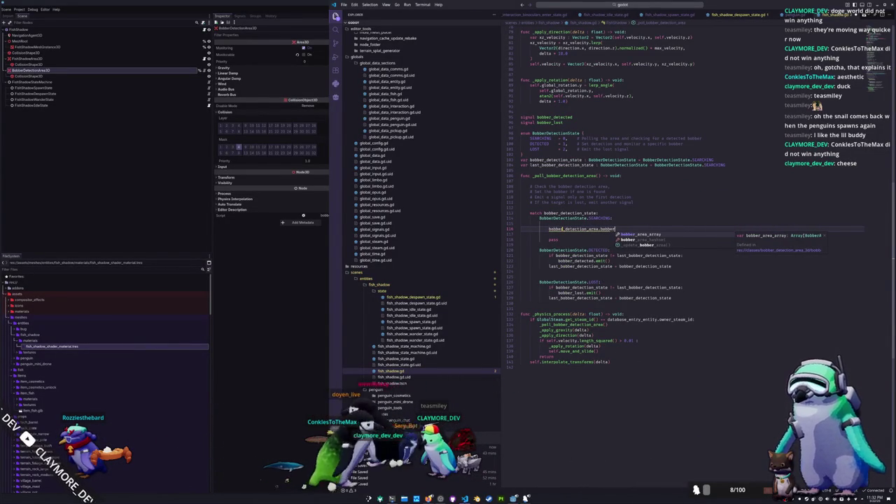
# Write the condition on bobber_detection_area.bobber_area_array.size() with a placeholder pass body.
pyautogui.press('Tab')
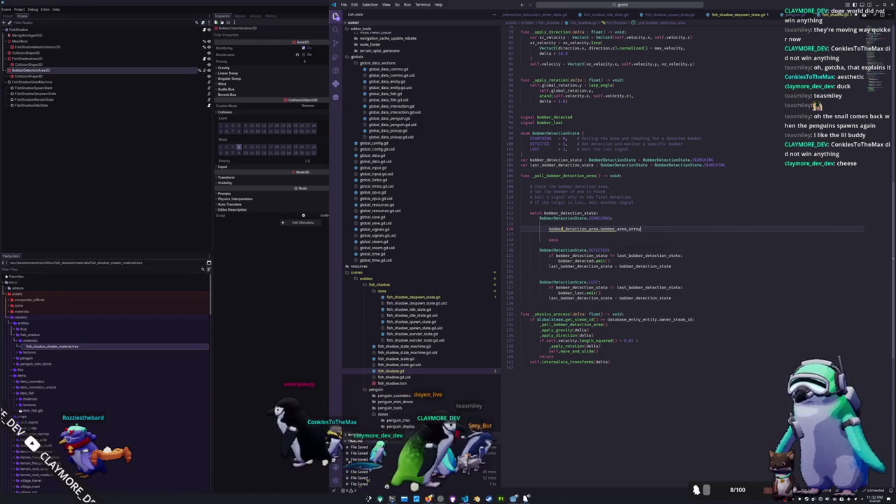
pyautogui.write('.size')
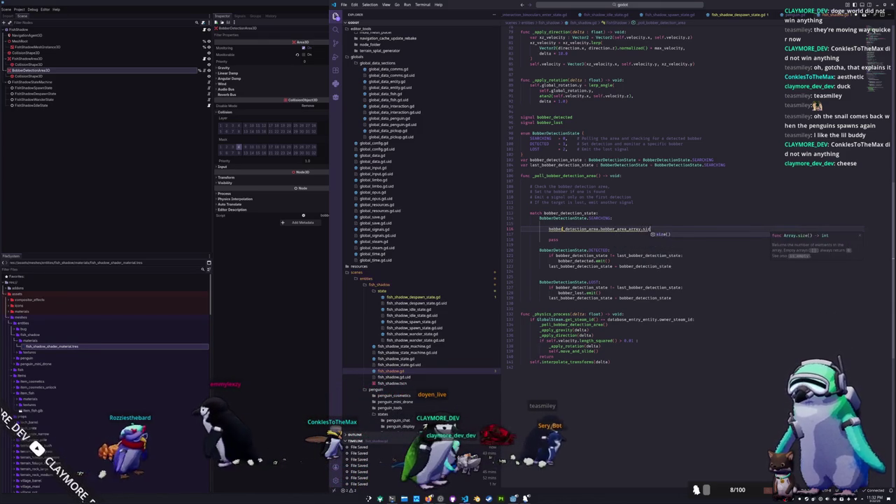
pyautogui.press('Tab')
pyautogui.write('> ')
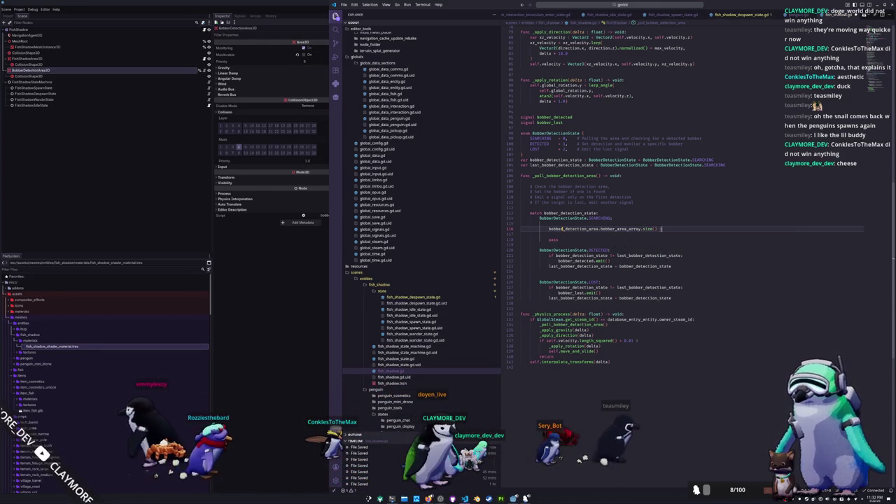
pyautogui.write('0:')
pyautogui.press('Return')
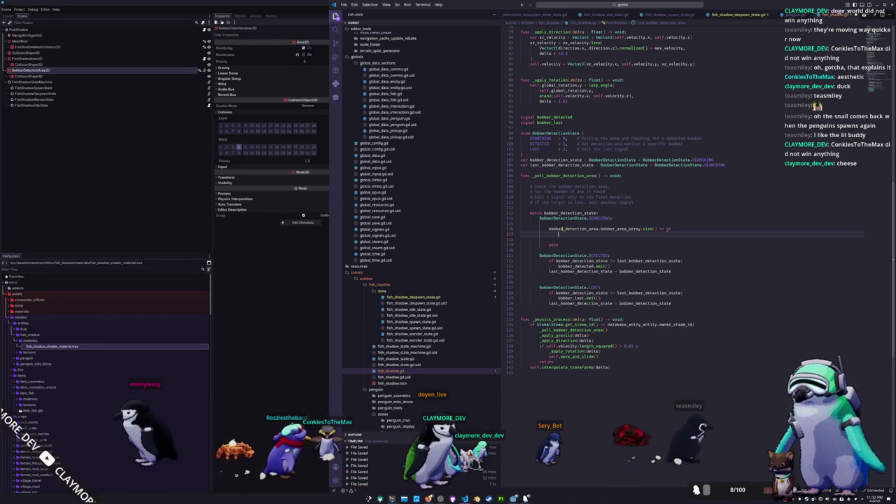
pyautogui.write('pas')
pyautogui.press('Tab')
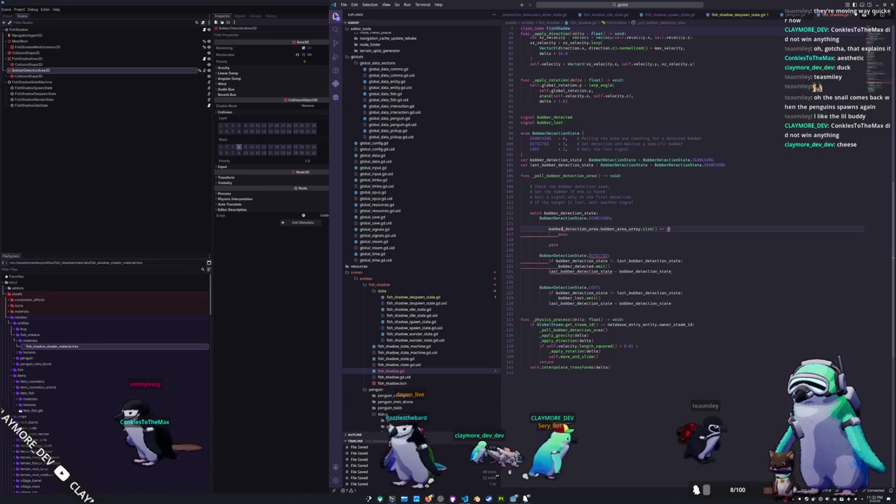
pyautogui.hotkey('ctrl', 'shift', 'Right')
pyautogui.hotkey('ctrl', 'z')
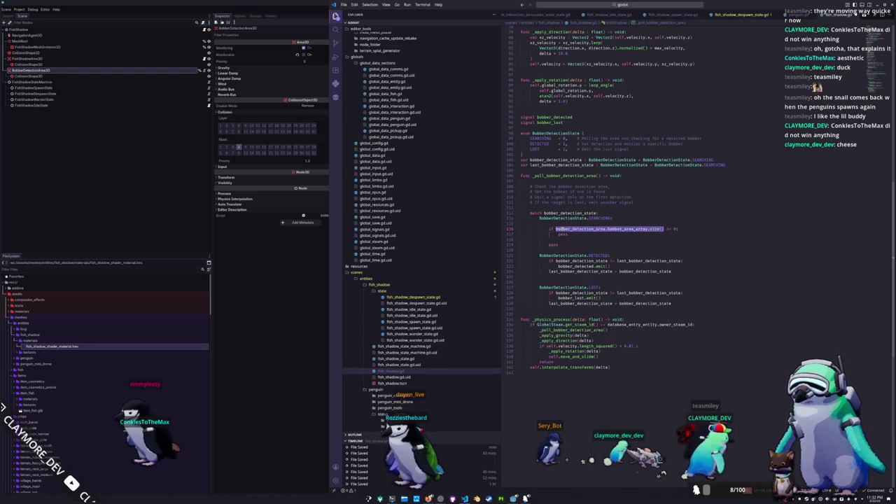
# Replace pass with return, then add blank lines and begin a 'Bail insreasing interv' comment.
pyautogui.press('Up')
pyautogui.press('Return')
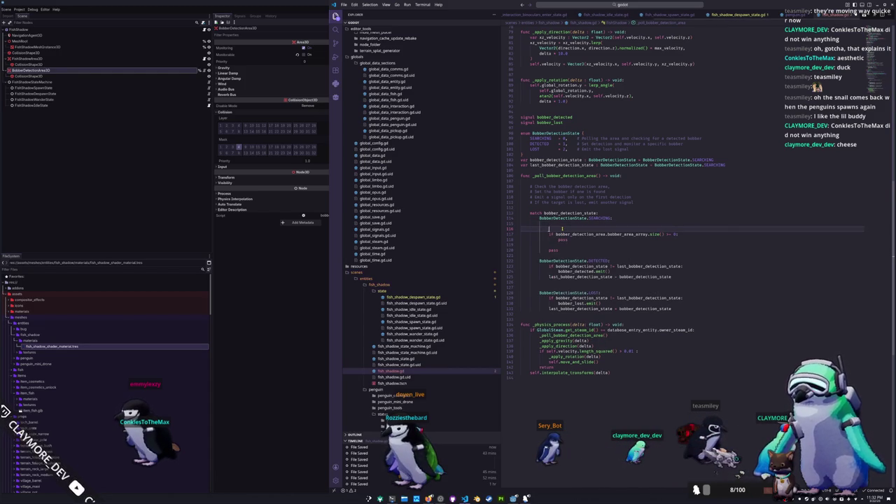
pyautogui.press('BackSpace')
pyautogui.press('Down')
pyautogui.press('Down')
pyautogui.press('Down')
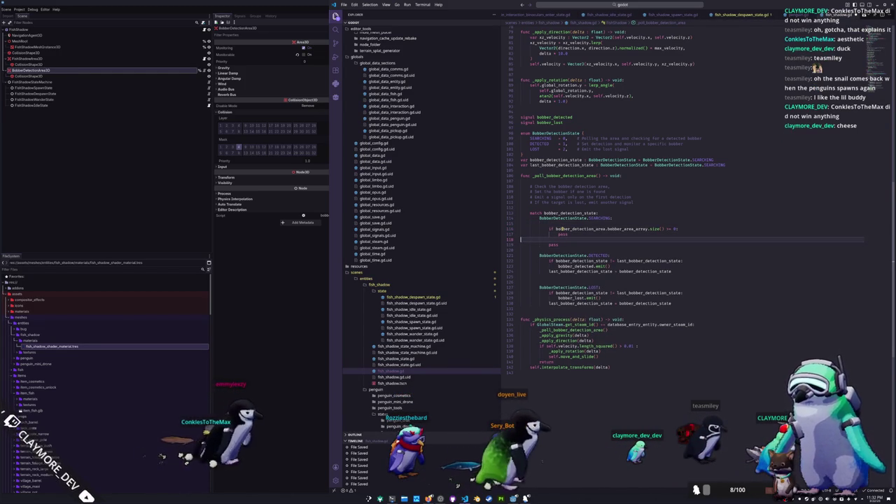
pyautogui.press('Up')
pyautogui.press('Up')
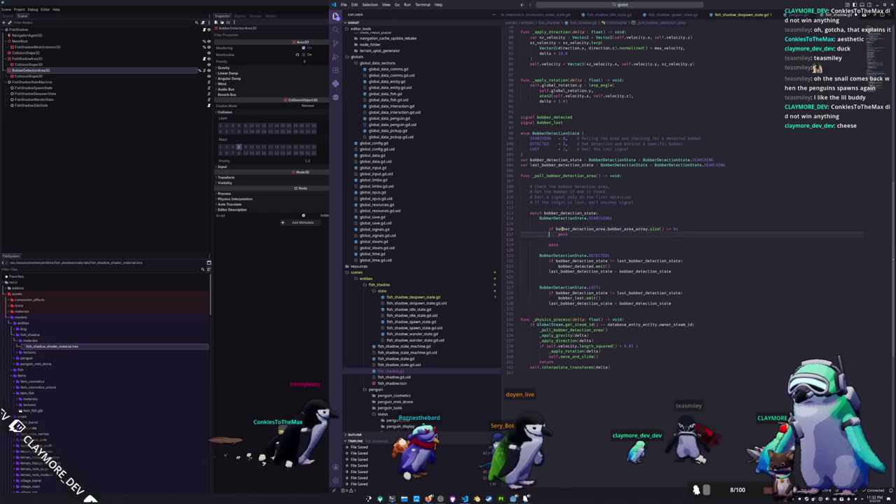
pyautogui.press('Down')
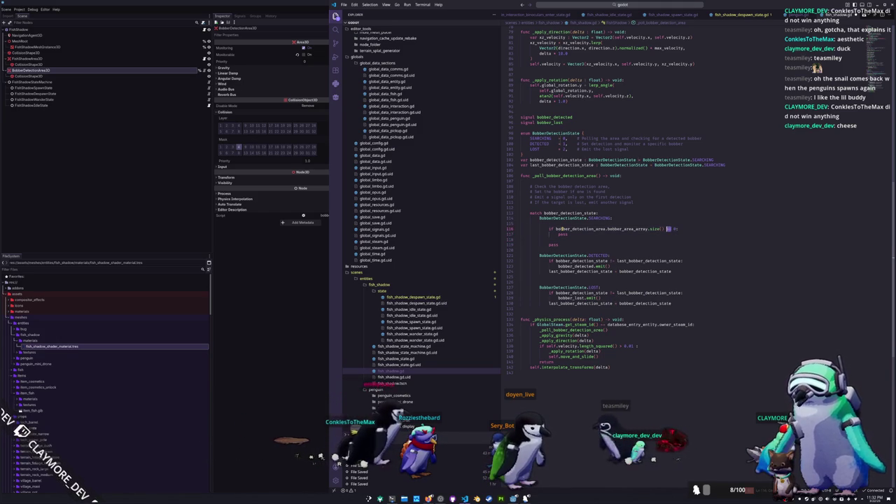
pyautogui.press('BackSpace')
pyautogui.press('BackSpace')
pyautogui.press('BackSpace')
pyautogui.write('return')
pyautogui.press('Down')
pyautogui.press('Return')
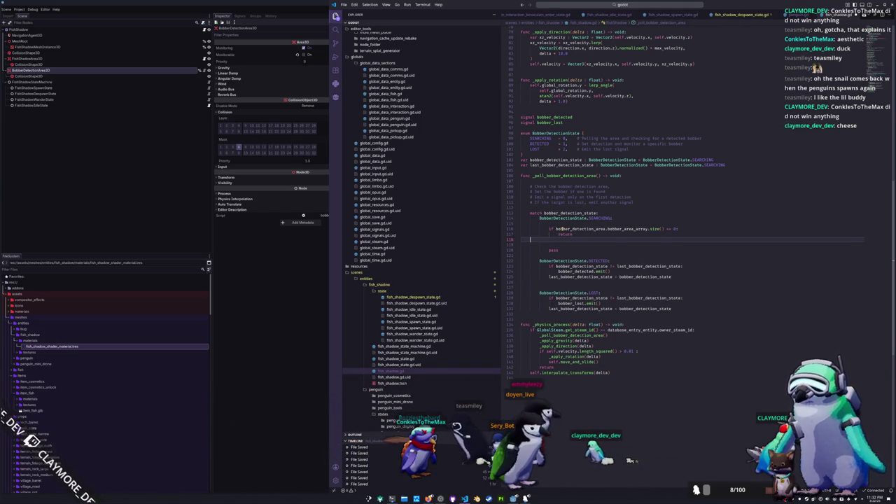
pyautogui.press('Return')
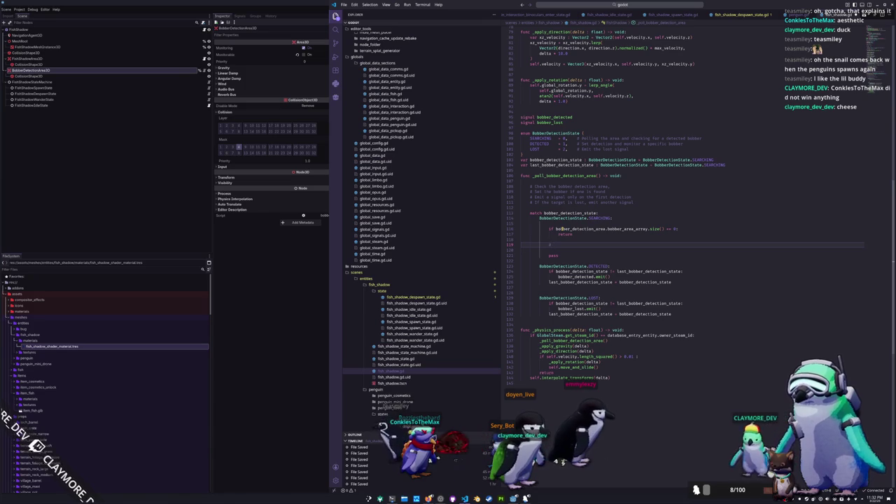
pyautogui.write('Bail ins')
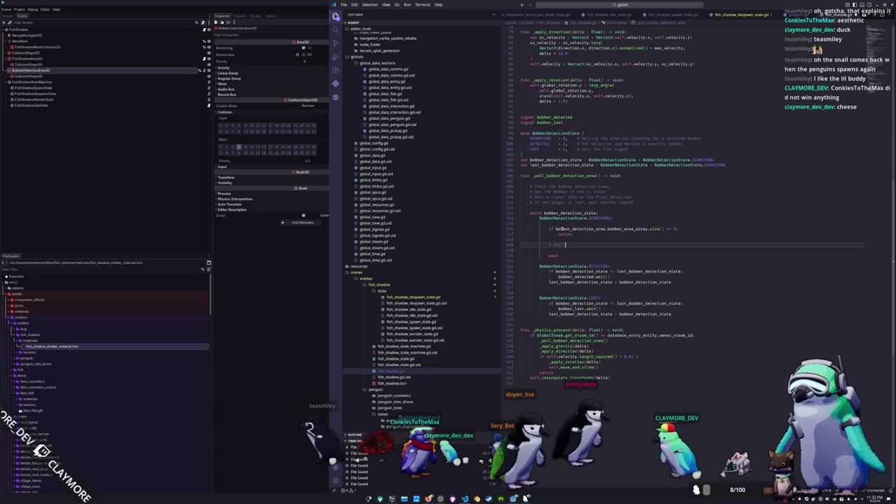
pyautogui.write('reasing interval odds to swap into a')
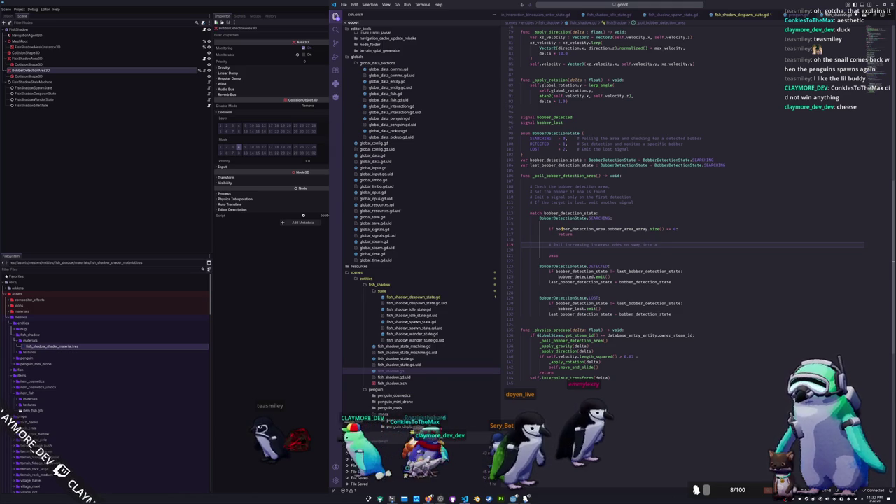
# Add a comment line about checking the lure's state to determine the detection odds.
pyautogui.write('detection stat')
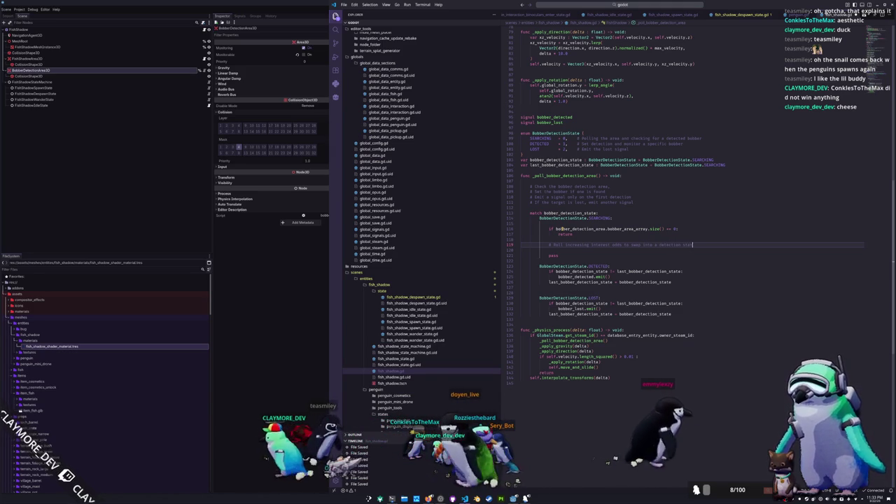
pyautogui.write('e')
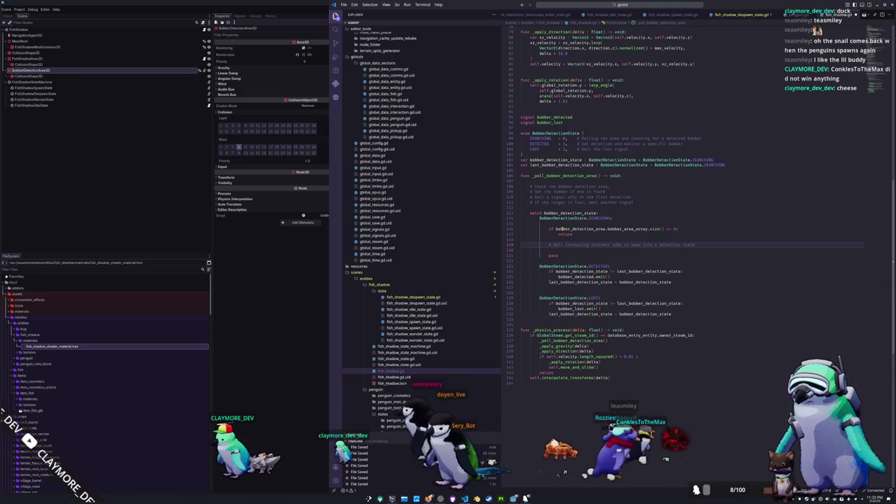
pyautogui.hotkey('ctrl', 'shift', 'Left')
pyautogui.hotkey('ctrl', 'shift', 'Left')
pyautogui.hotkey('ctrl', 'shift', 'Left')
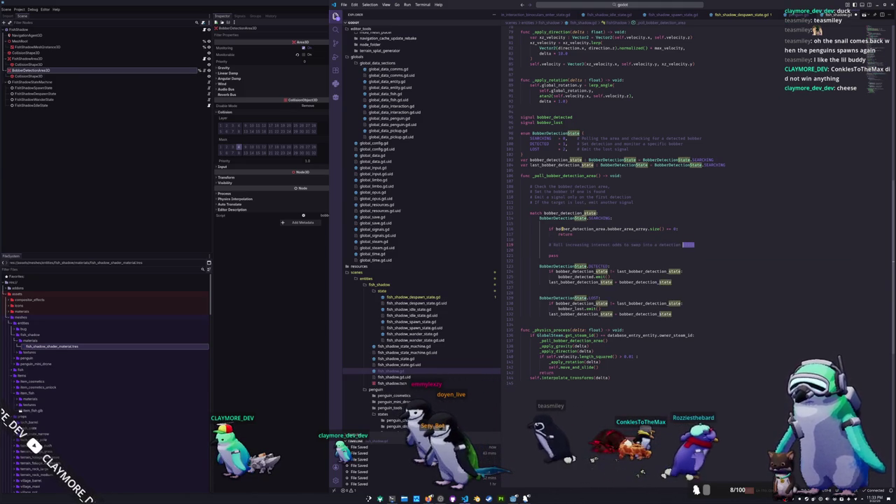
pyautogui.press('End')
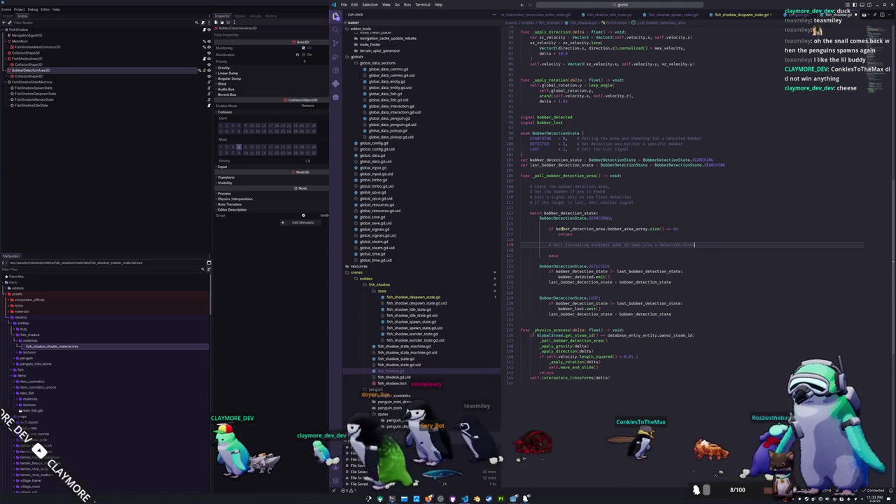
pyautogui.press('Return')
pyautogui.write('Check')
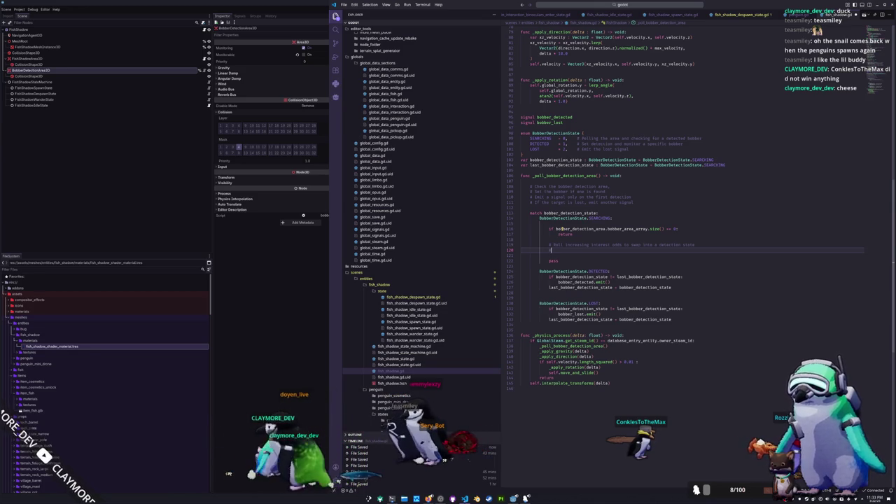
pyautogui.write(' the state of the lu')
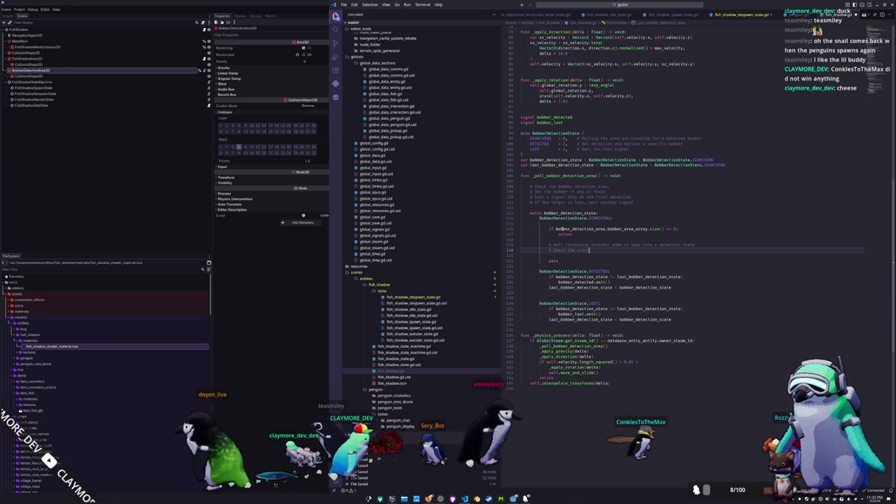
pyautogui.write('re (wh')
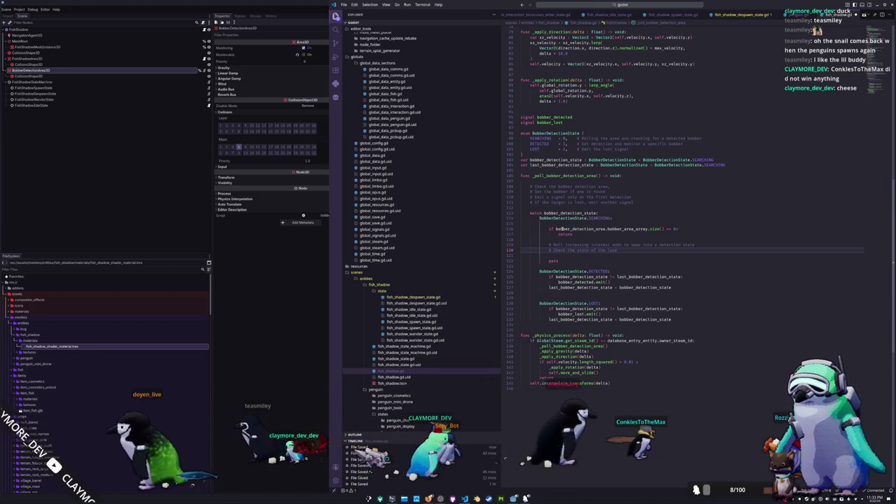
pyautogui.write("ich doesn't exist yet) and use those stats to determ")
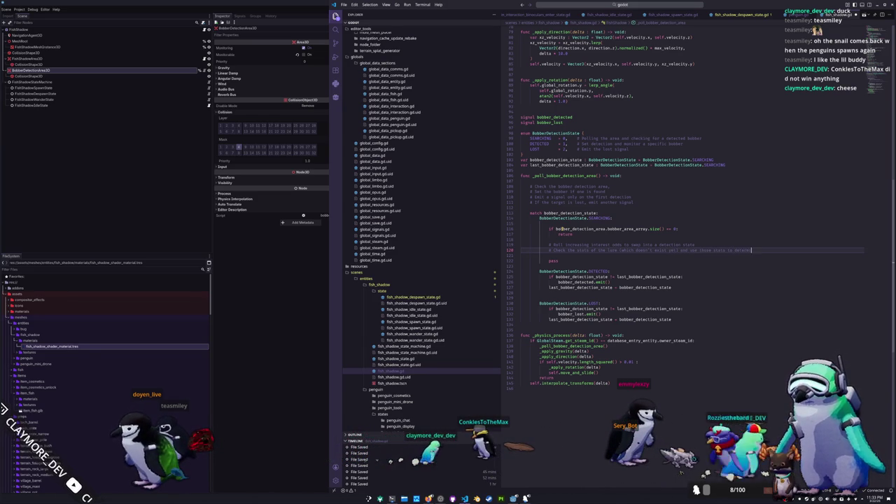
pyautogui.write('ine')
pyautogui.press('Return')
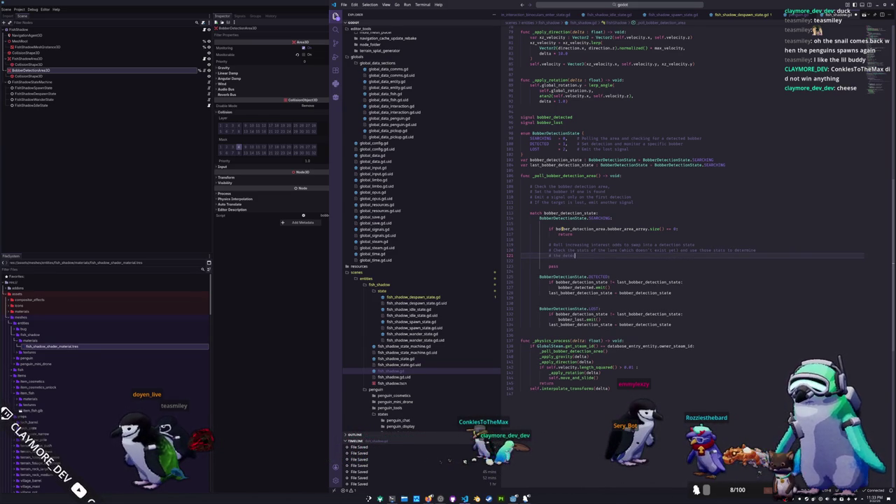
pyautogui.press('Home')
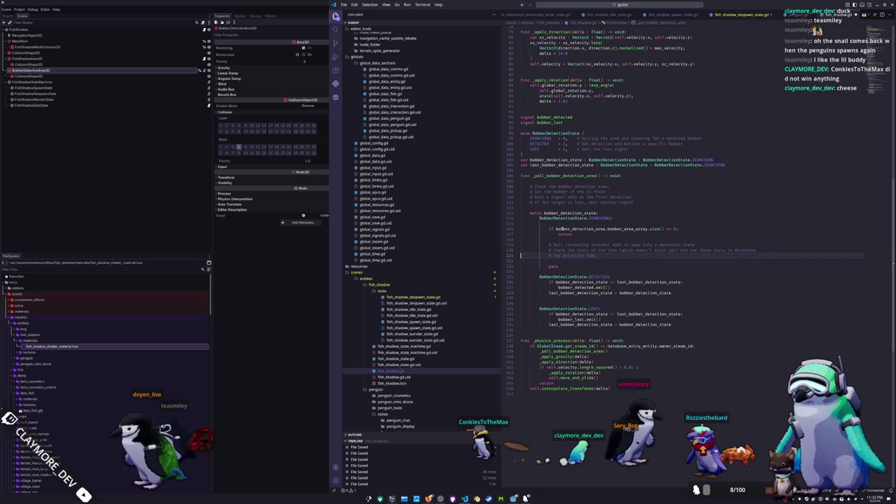
# Above the poll function, begin declaring 'var bobber_detection_threshold : float'.
pyautogui.press('Up')
pyautogui.press('Up')
pyautogui.press('Up')
pyautogui.press('Return')
pyautogui.write('va')
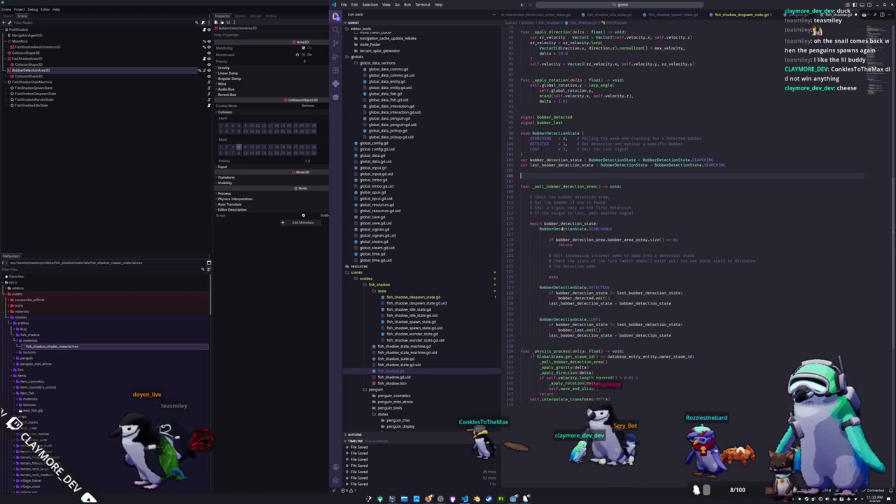
pyautogui.write('r bobber_detec')
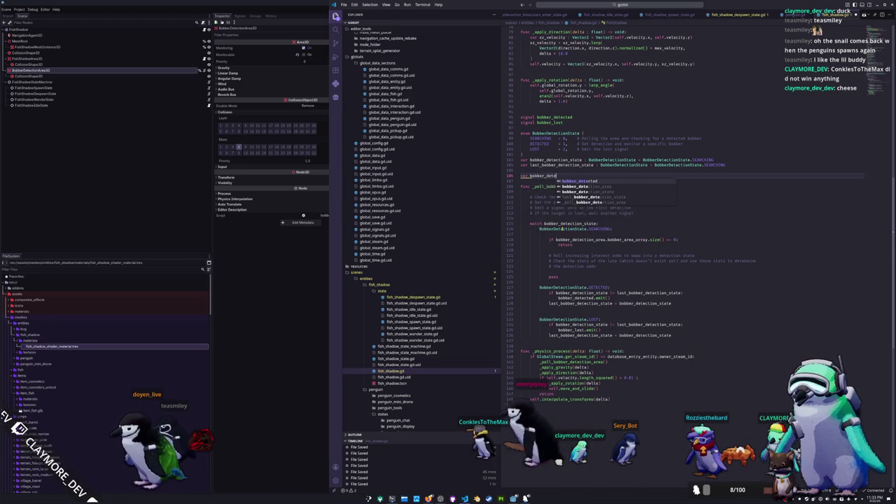
pyautogui.write('tion_threshold : ')
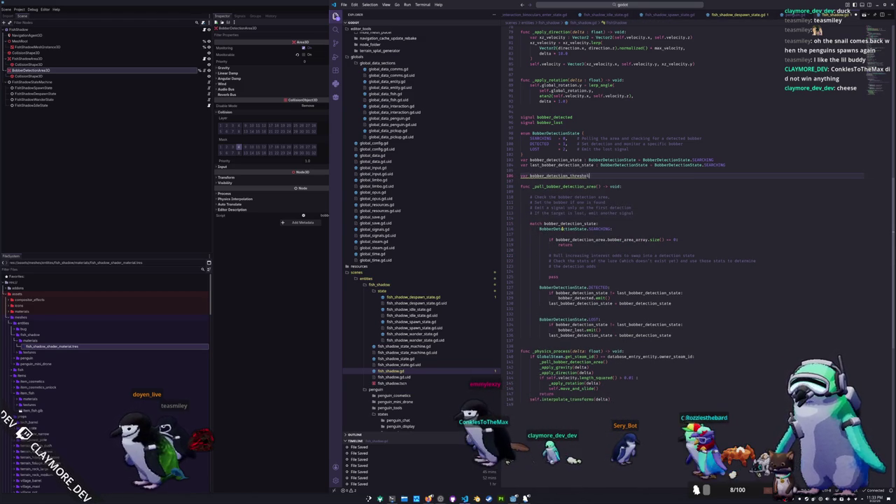
pyautogui.write('float = 0.0')
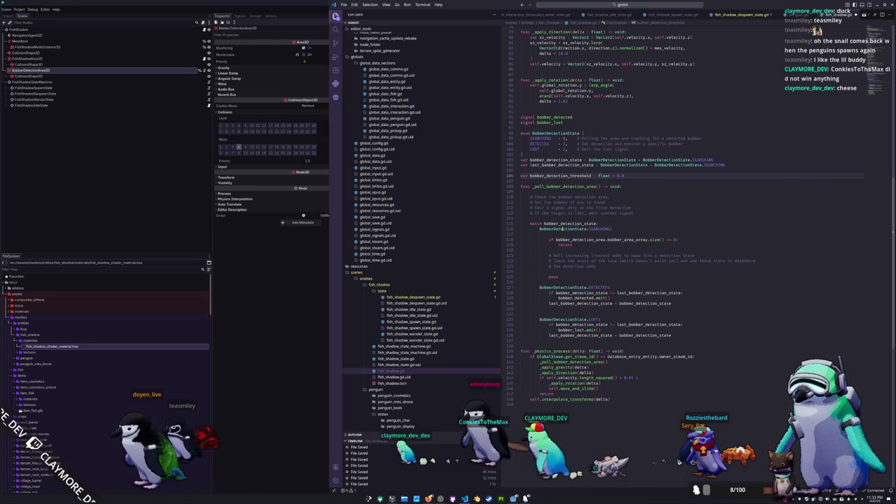
# Set bobber_detection_threshold to 0.4 and declare bobber_detection_threshold_min as a float.
pyautogui.press('Tab')
pyautogui.press('Return')
pyautogui.write('var bobber_detection_threshold_min : fl')
pyautogui.press('Tab')
# In the empty-area check, reset bobber_detection_threshold to bobber_detection_threshold_min before returning.
pyautogui.press('Down')
pyautogui.press('Down')
pyautogui.press('Down')
pyautogui.press('End')
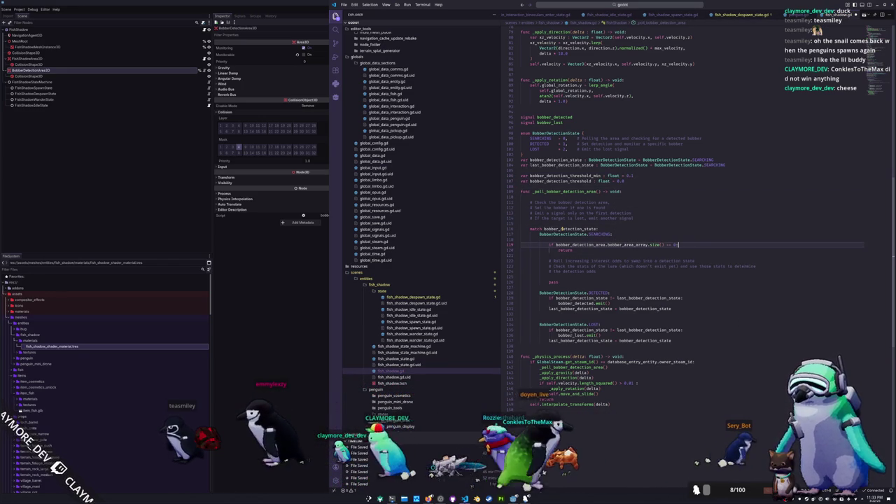
pyautogui.press('Return')
pyautogui.write('bobber_detectio')
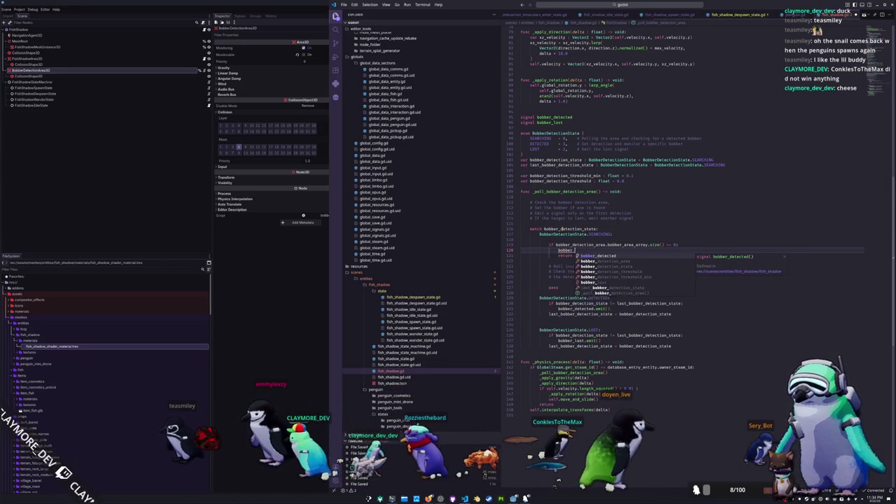
pyautogui.write('n_thre')
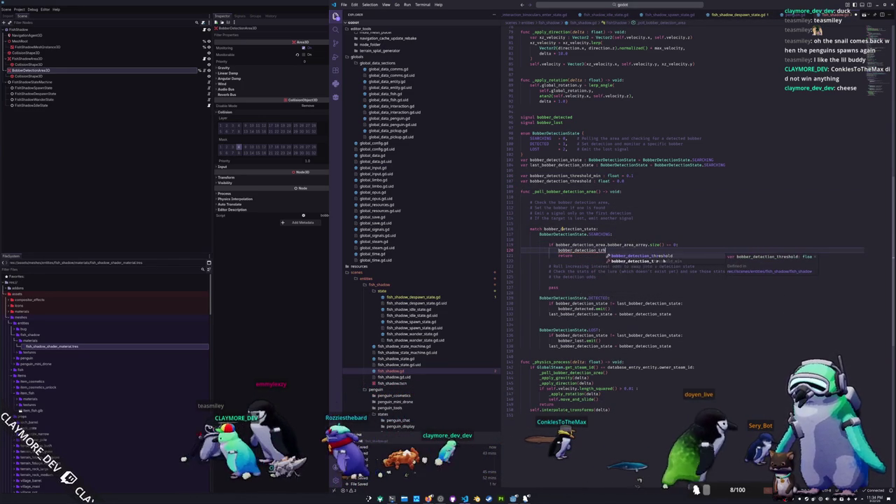
pyautogui.press('Return')
pyautogui.write('bobber_detection_threshold_m')
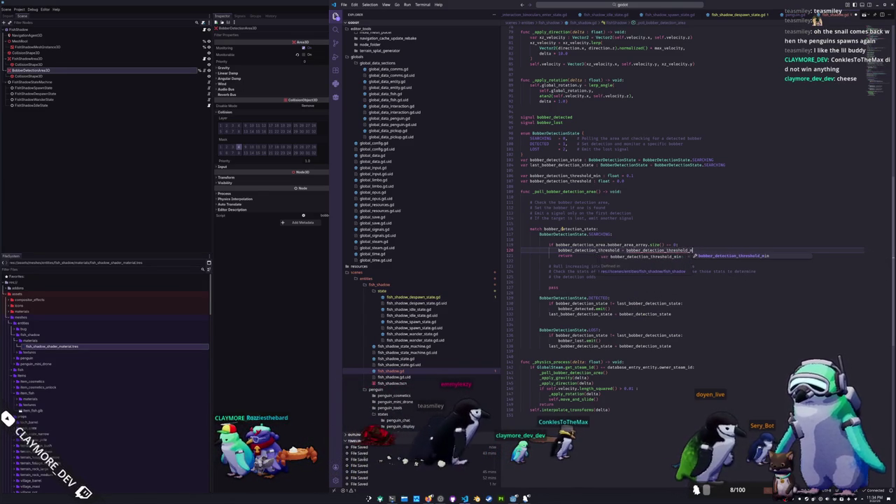
pyautogui.press('Escape')
pyautogui.press('Down')
pyautogui.press('Down')
pyautogui.press('Down')
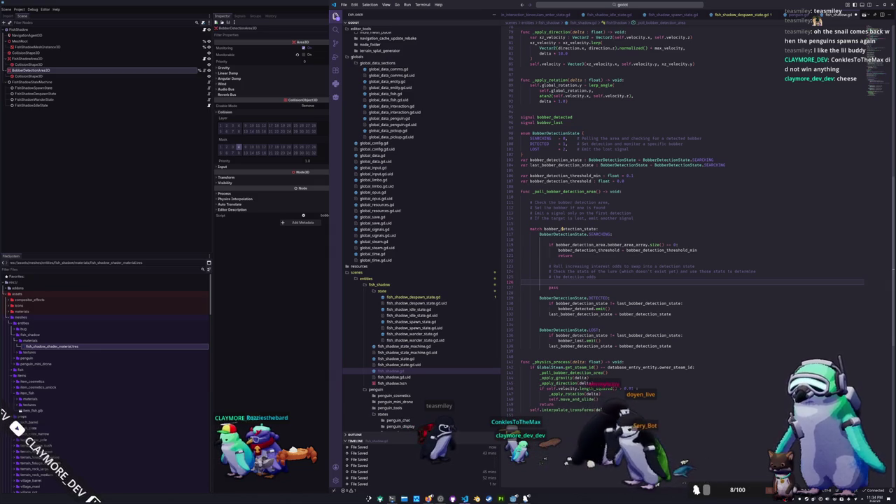
# Move back up to the _poll_bobber_detection_area declaration.
pyautogui.press('Up')
pyautogui.press('Up')
pyautogui.press('Up')
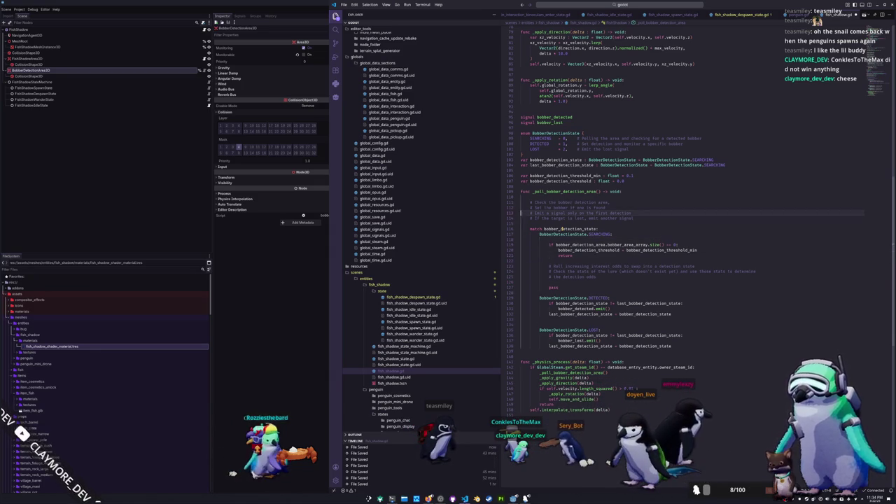
pyautogui.press('Up')
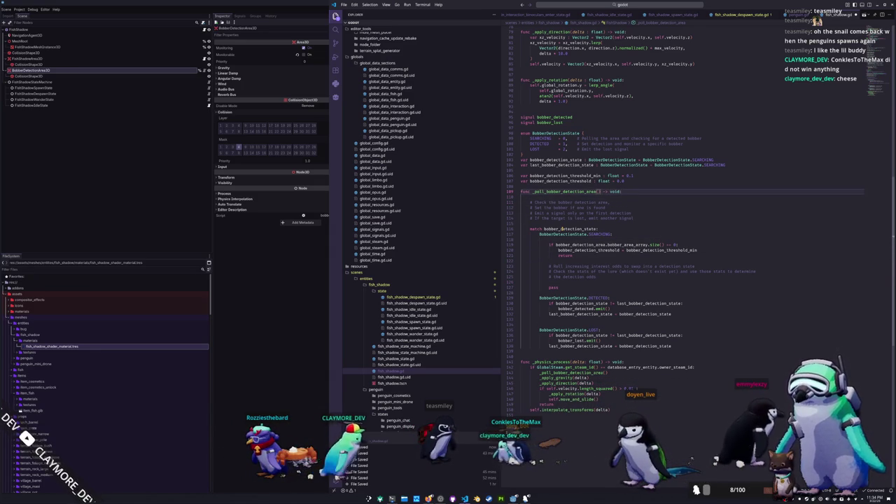
pyautogui.press('Down')
pyautogui.press('Down')
pyautogui.press('Down')
pyautogui.press('Up')
pyautogui.press('Up')
pyautogui.press('Up')
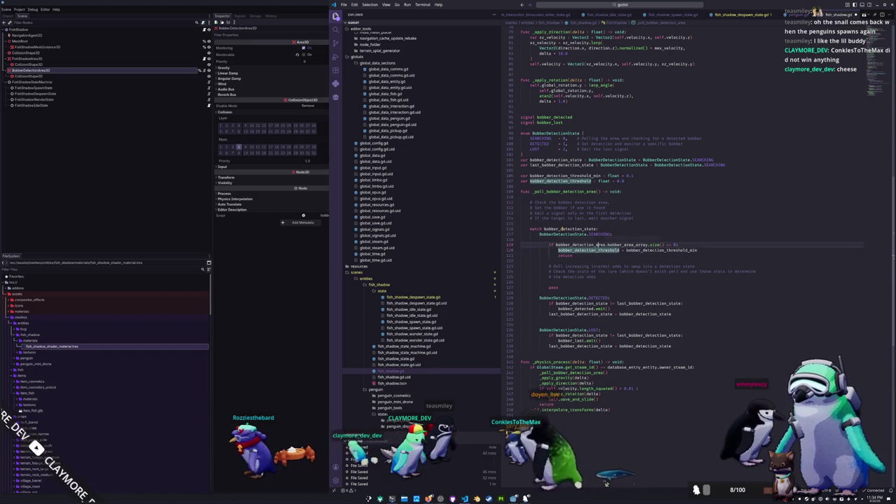
pyautogui.hotkey('ctrl', 'd')
# Give _poll_bobber_detection_area a 'delta : float' parameter and save the script.
pyautogui.write('delta : f')
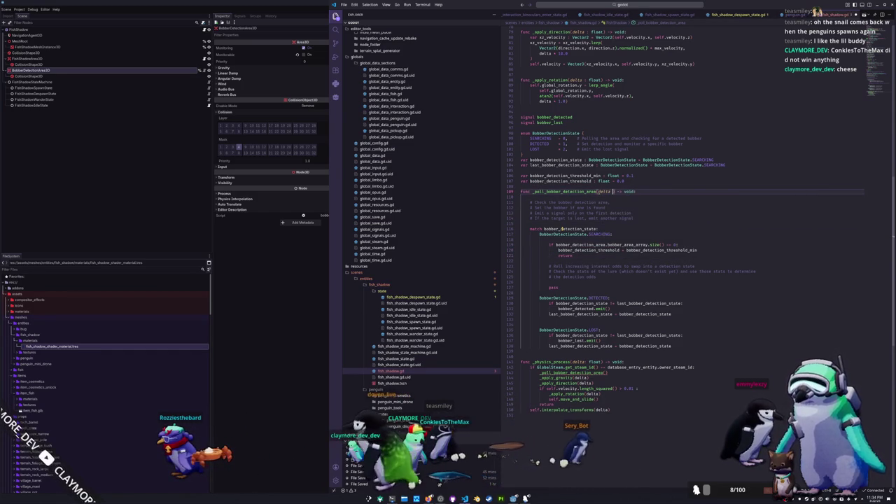
pyautogui.write('loat')
pyautogui.hotkey('ctrl', 's')
pyautogui.press('Down')
pyautogui.press('Down')
pyautogui.press('Down')
pyautogui.press('Down')
pyautogui.press('Down')
pyautogui.press('Down')
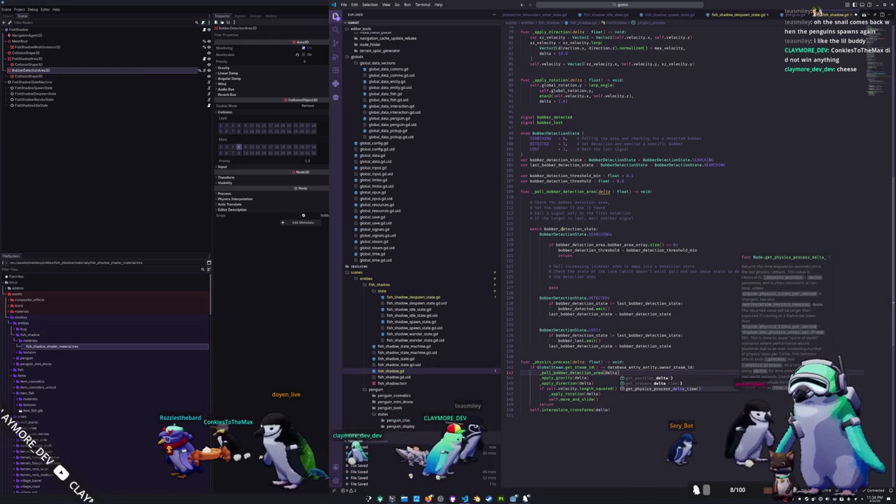
pyautogui.click(618, 335)
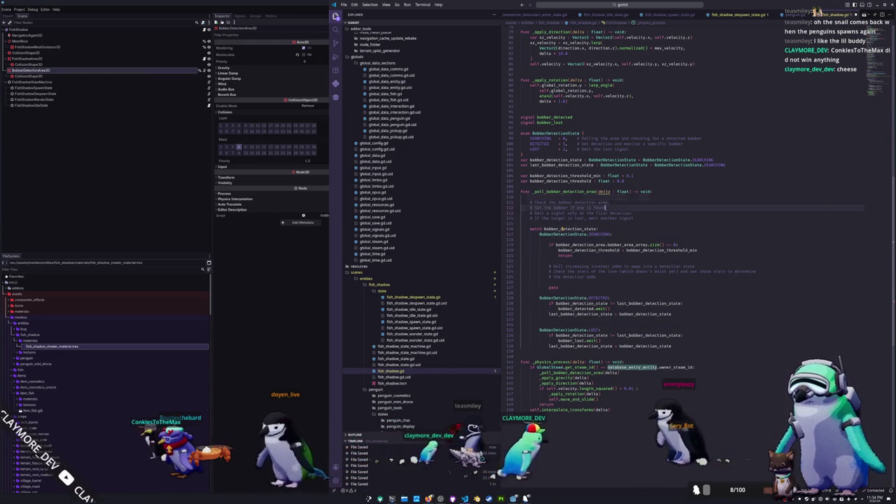
# Check where float is used, then add a blank line after the detection odds comment.
pyautogui.doubleClick(622, 191)
pyautogui.press('Down')
pyautogui.press('Down')
pyautogui.press('Down')
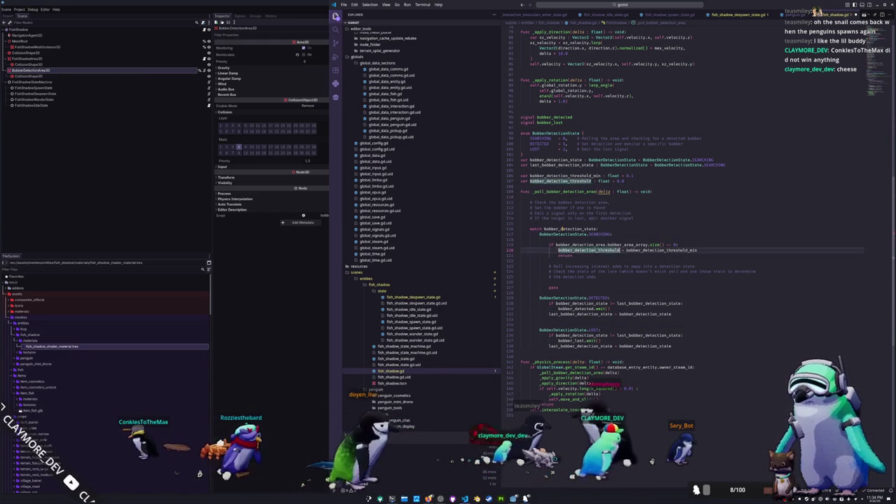
pyautogui.press('Return')
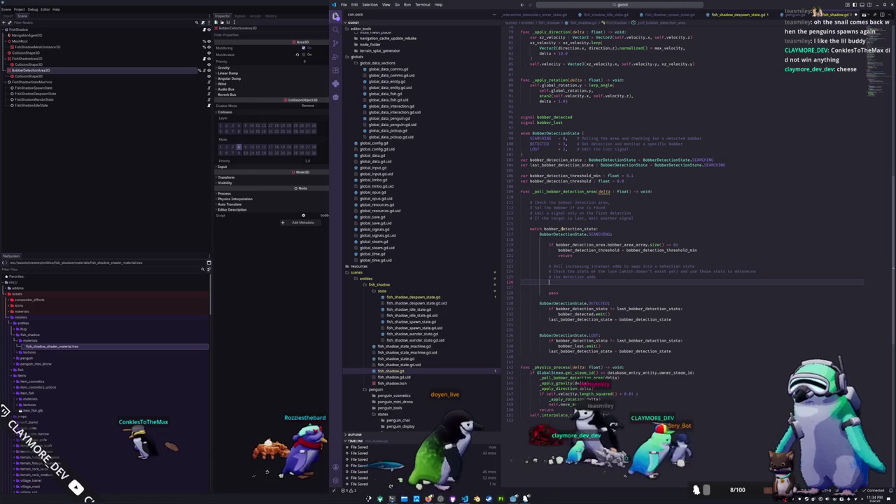
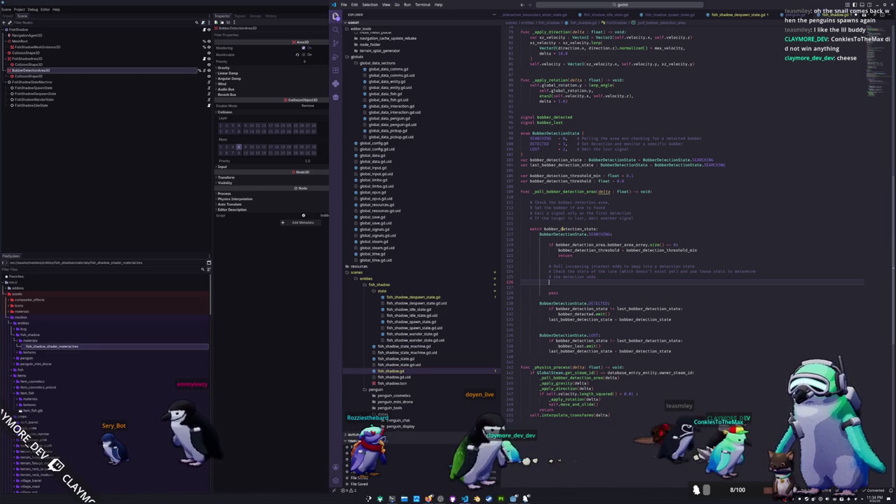
# Declare 'var bobber_detection_time : float = 0.0' below the variable declarations.
pyautogui.press('Up')
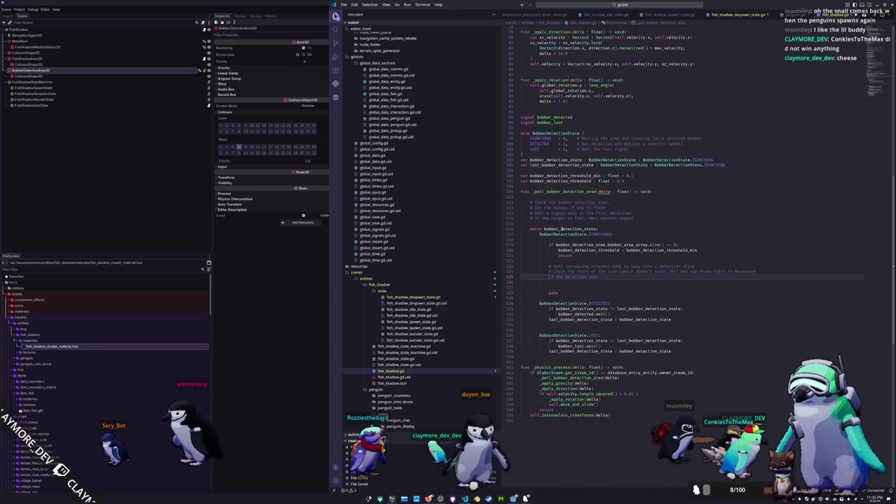
pyautogui.press('Up')
pyautogui.press('Up')
pyautogui.press('Up')
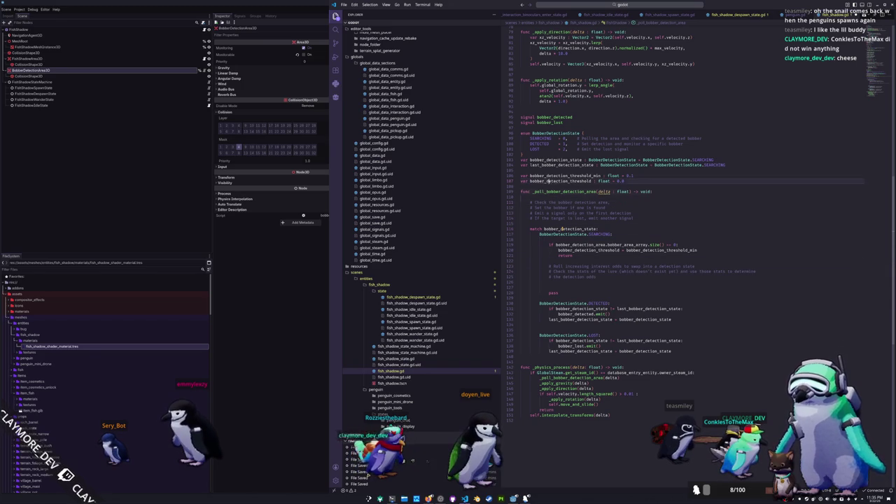
pyautogui.press('Return')
pyautogui.write('var bobber')
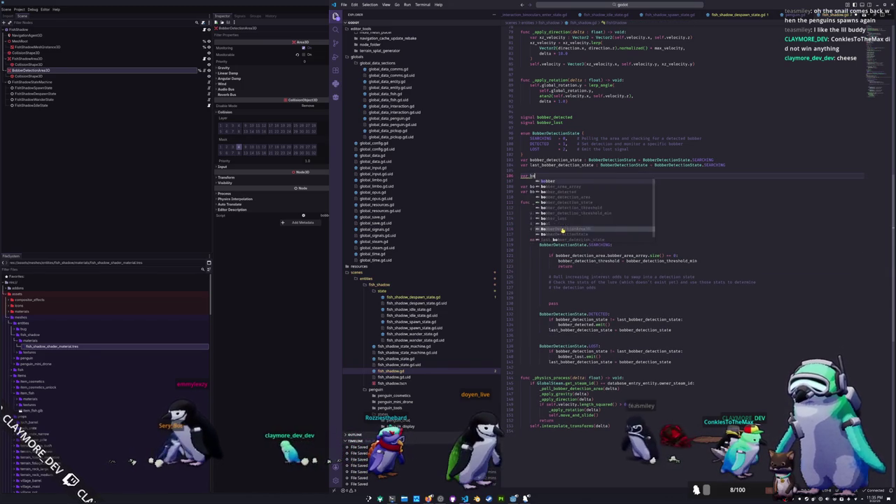
pyautogui.write('_detection_t')
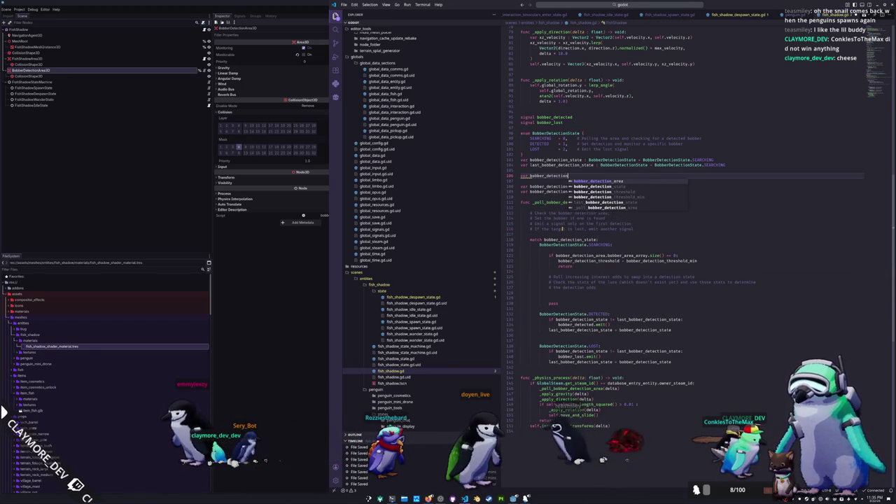
pyautogui.write('ime : float =')
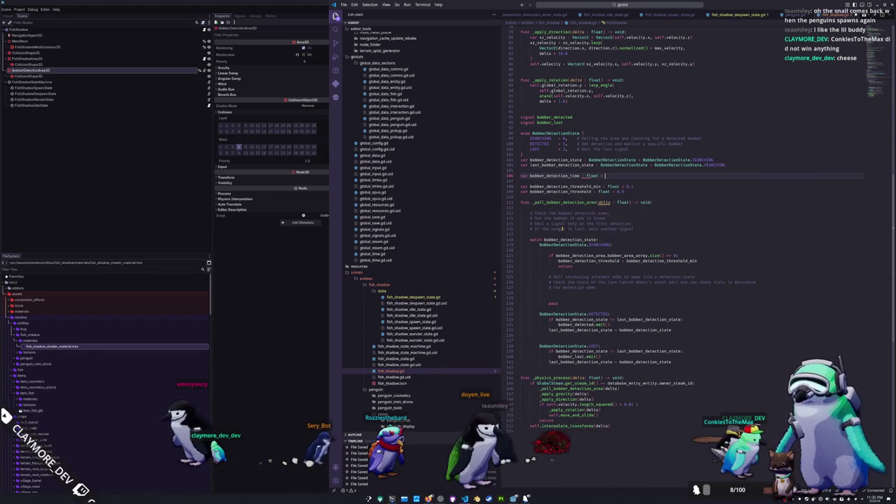
# Add 'bobber_detection_time += delta' in the SEARCHING branch.
pyautogui.click(553, 271)
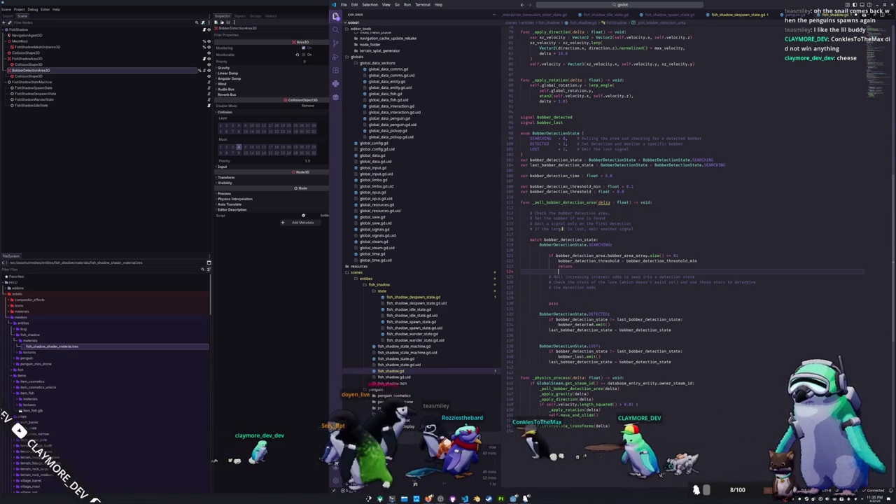
pyautogui.press('Return')
pyautogui.write('bobber_detection_t')
pyautogui.press('Return')
pyautogui.write('+= delta')
pyautogui.press('Return')
pyautogui.write('if')
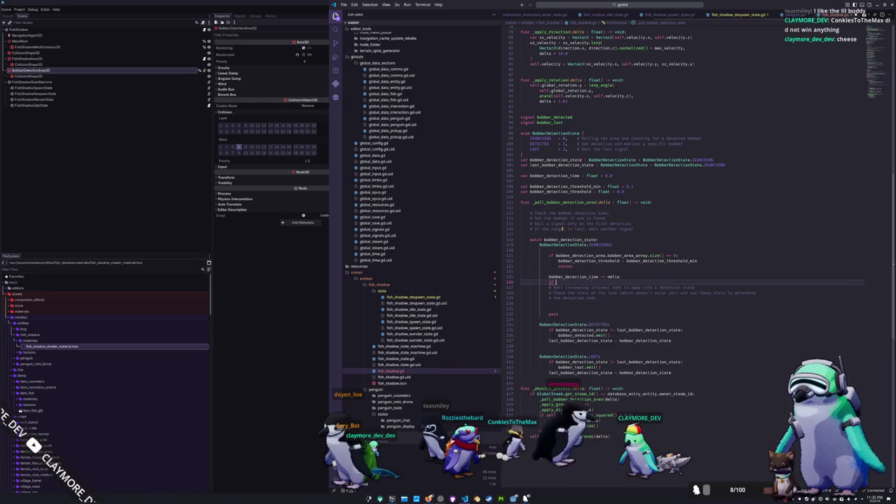
# Return early while bobber_detection_time < 0.5, reset the timer to 0, and add a gate comment.
pyautogui.write('obber_detection')
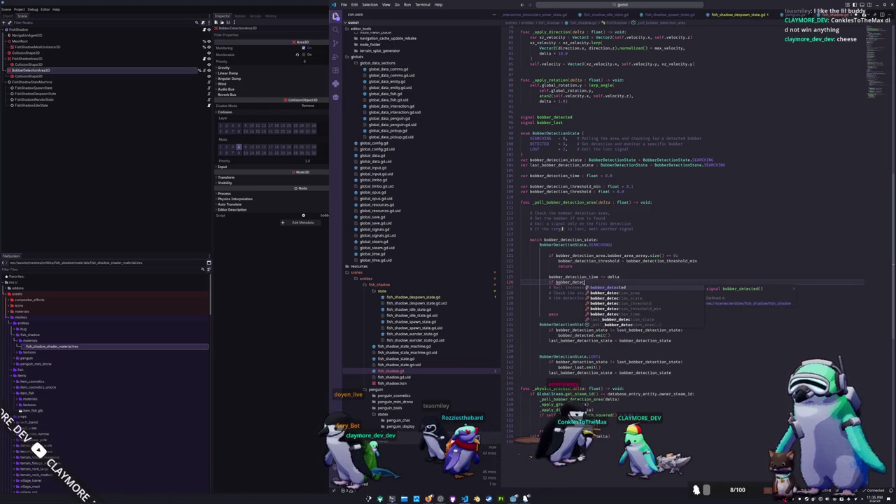
pyautogui.write('_time < 0.0')
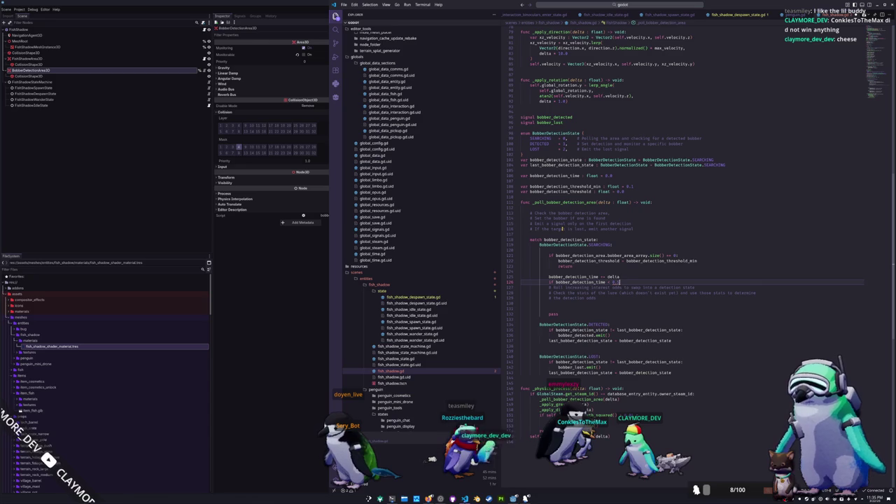
pyautogui.write('5:')
pyautogui.press('Return')
pyautogui.write('return')
pyautogui.press('Return')
pyautogui.write('bobber_detection_time = 0')
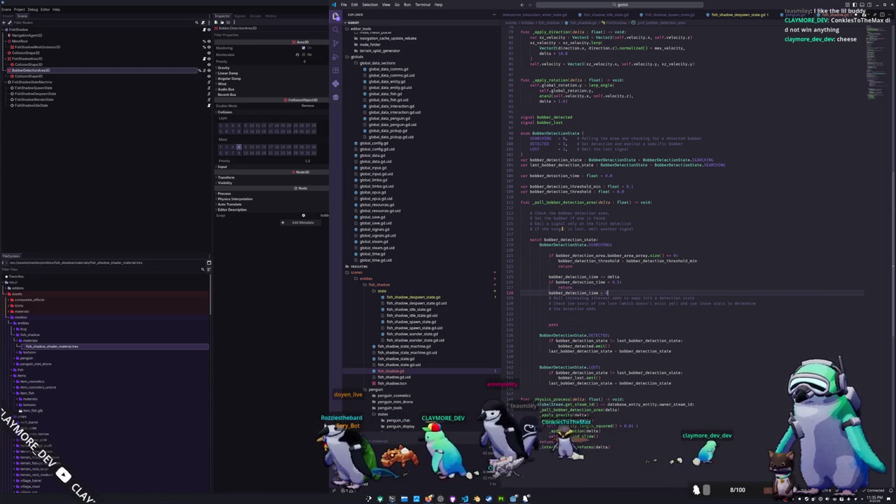
pyautogui.press('Return')
pyautogui.press('Up')
pyautogui.press('Up')
pyautogui.press('Up')
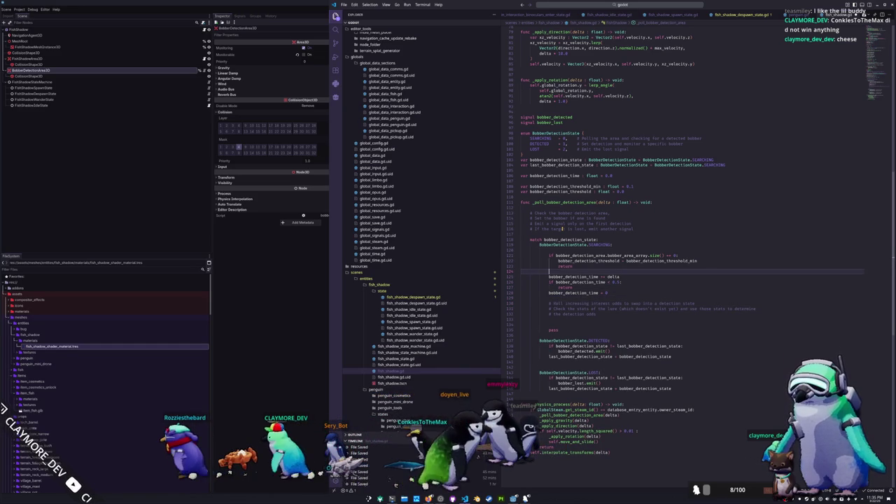
pyautogui.hotkey('ctrl', 'shift', 'Return')
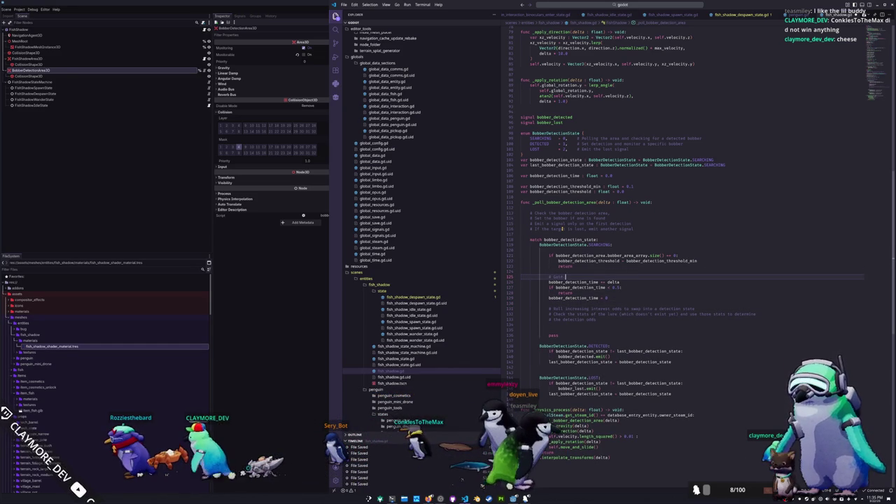
pyautogui.write('res')
# Add 'var bobber_detection_chance : float = randf()' and begin the threshold comparison line.
pyautogui.press('Down')
pyautogui.press('Down')
pyautogui.press('Down')
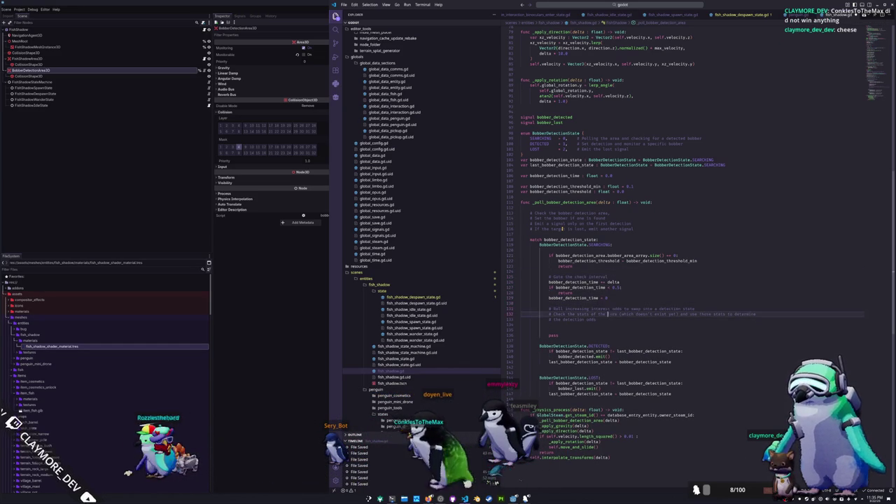
pyautogui.press('Return')
pyautogui.write('var detection')
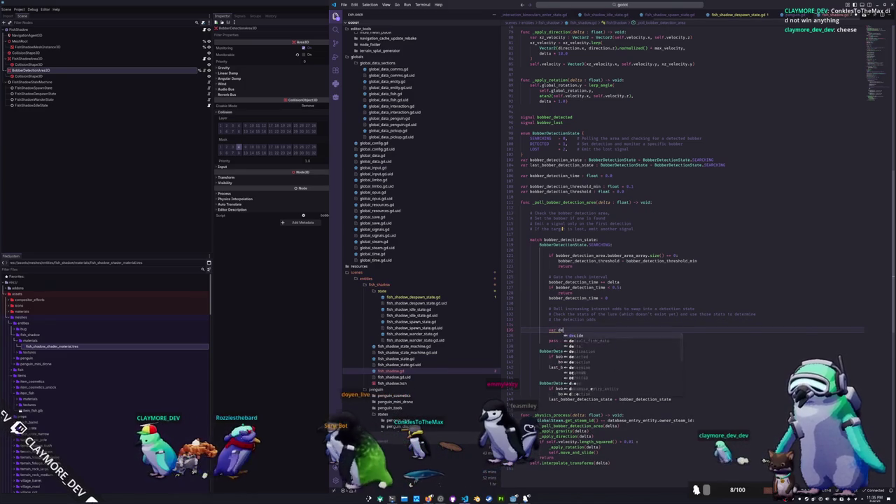
pyautogui.write('_')
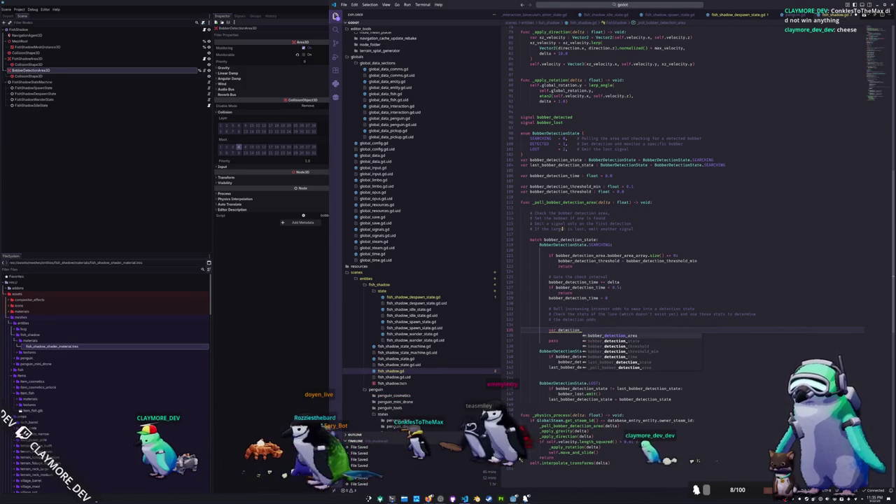
pyautogui.press('BackSpace')
pyautogui.press('BackSpace')
pyautogui.press('BackSpace')
pyautogui.write('bobber_detection_chance : ')
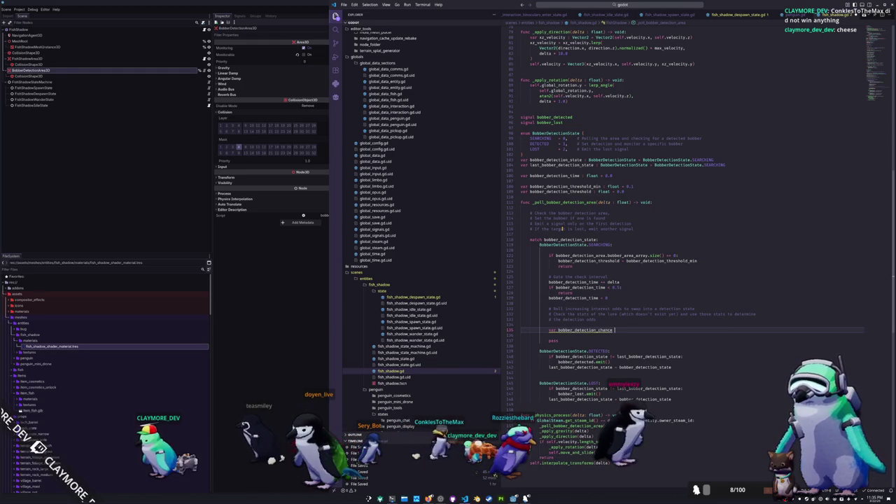
pyautogui.write('float = randf(')
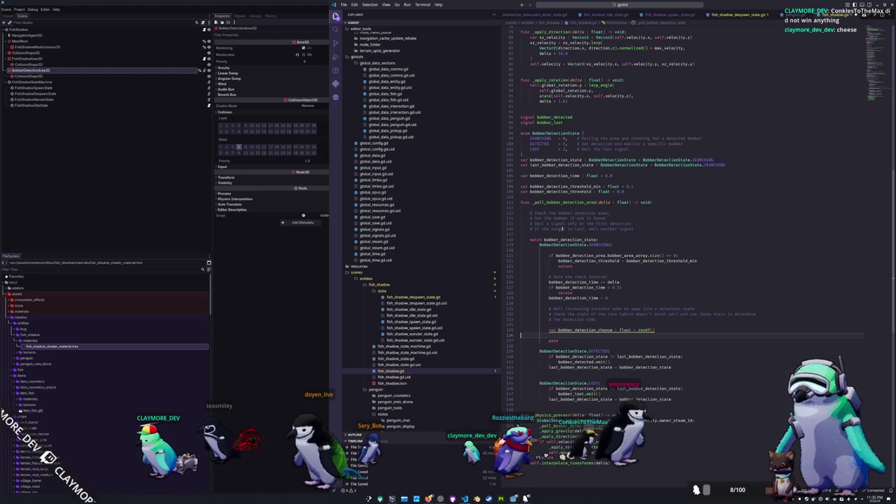
pyautogui.press('Return')
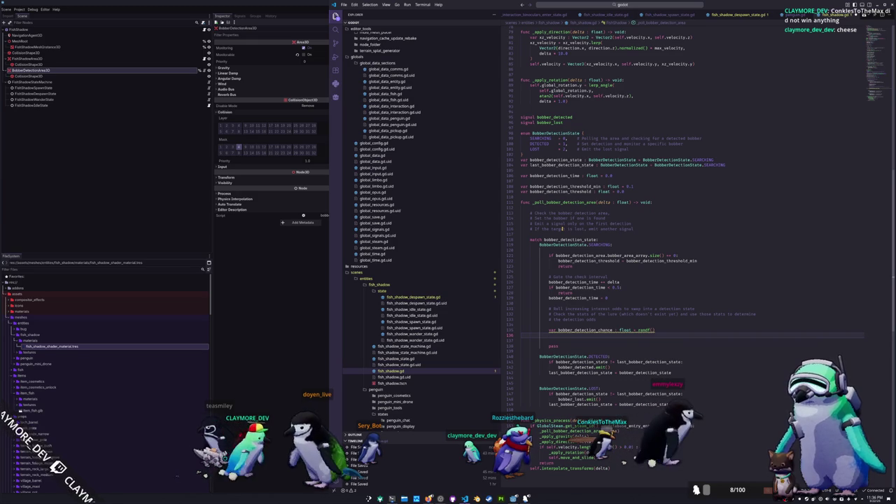
pyautogui.write('if bobber_det')
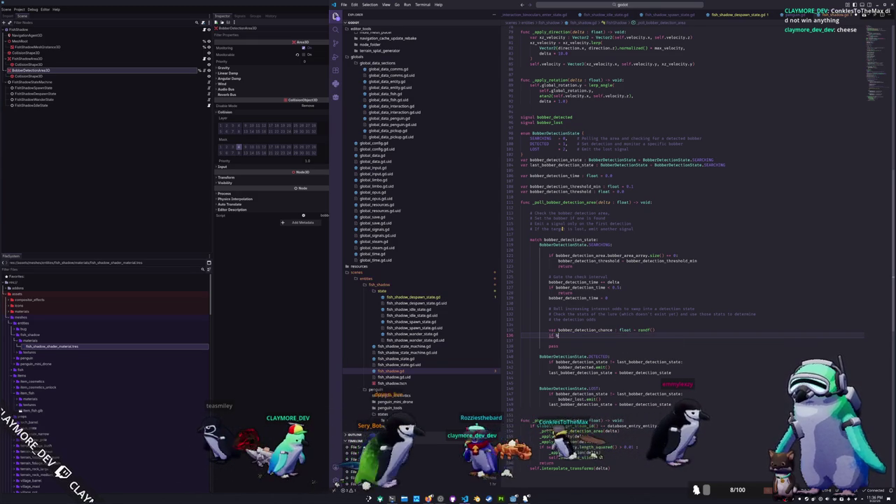
pyautogui.write('ection_chance')
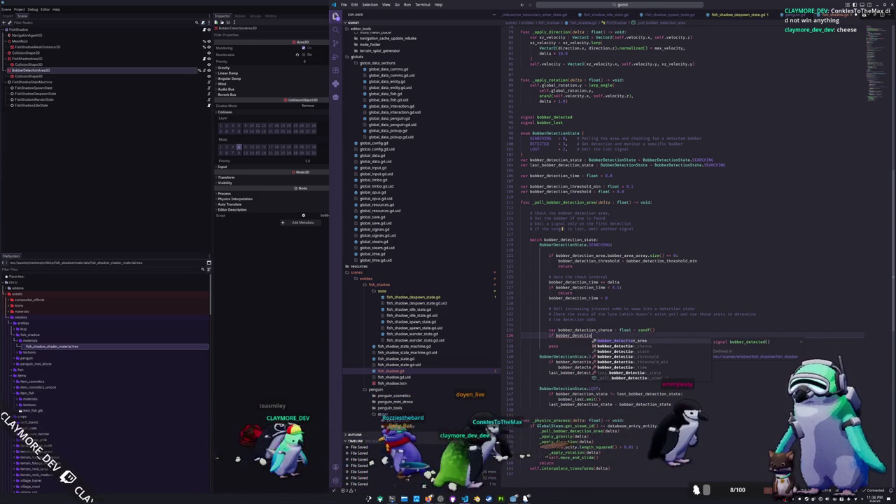
pyautogui.write(' > bobb')
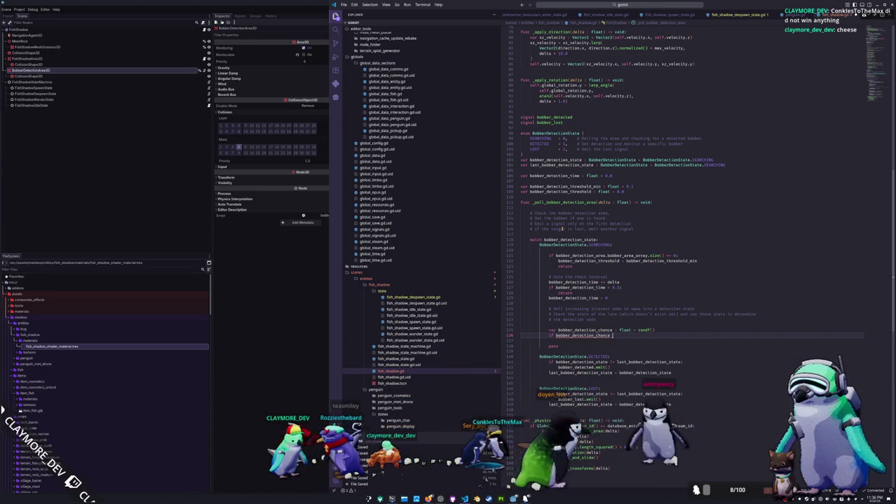
pyautogui.write('er_detection_thr')
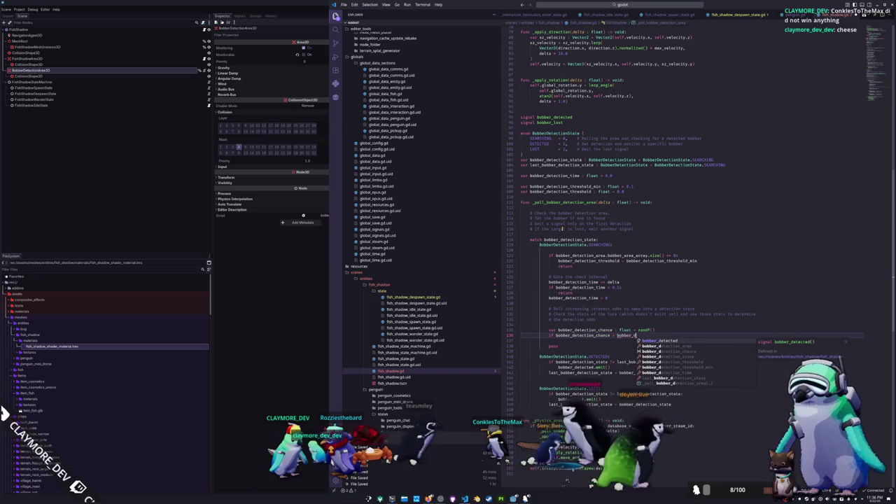
pyautogui.write('eshold')
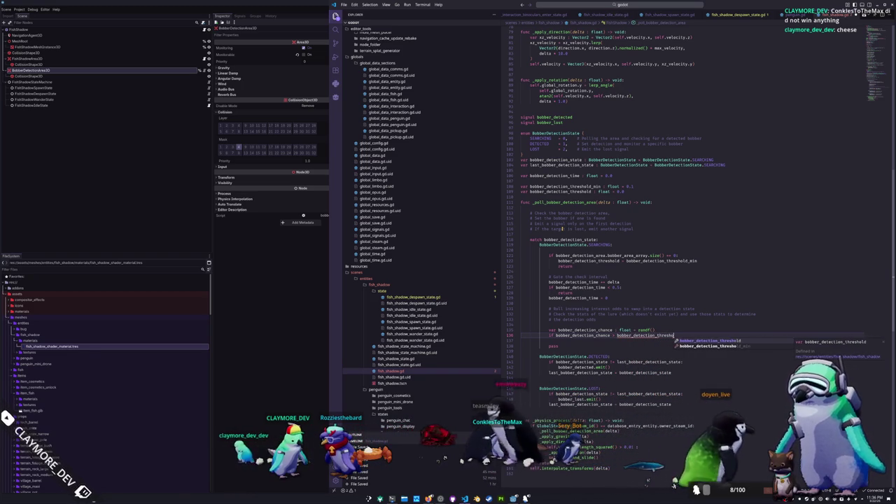
# Finish the 'bobber_detection_chance > bobber_detection_threshold' condition so it sets the state to DETECTED.
pyautogui.hotkey('ctrl', 'Left')
pyautogui.press('Left')
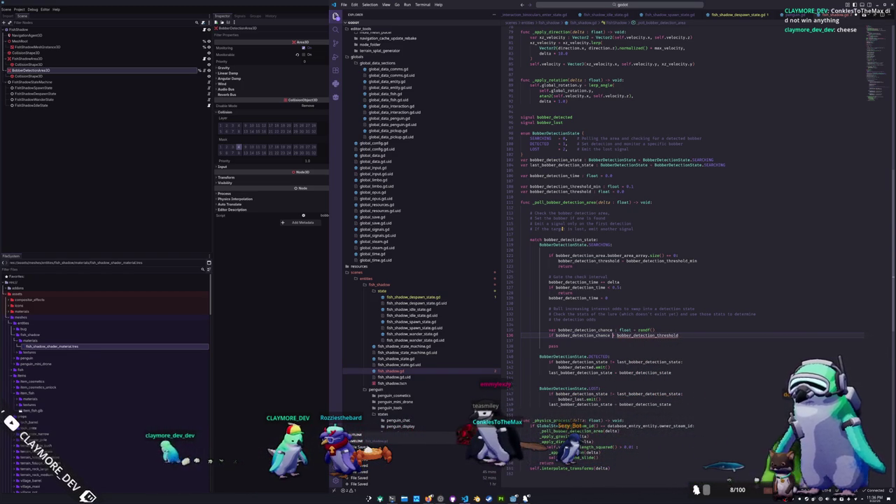
pyautogui.press('Down')
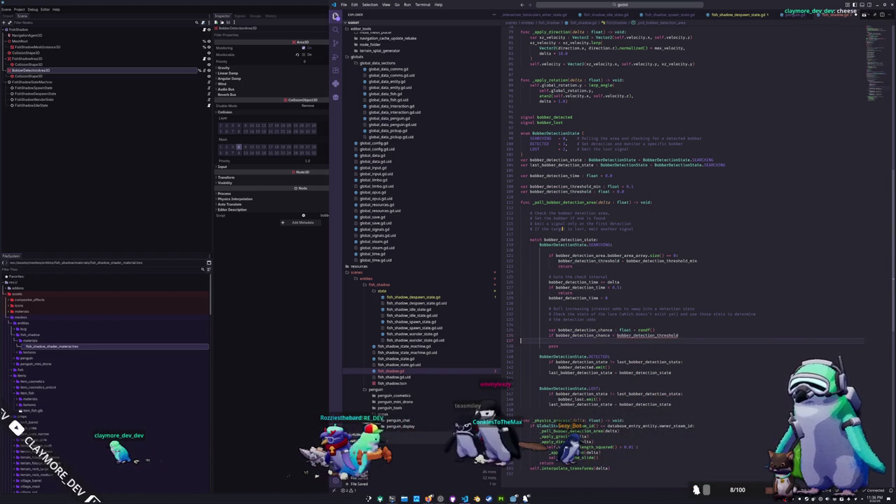
pyautogui.write(':')
pyautogui.press('Return')
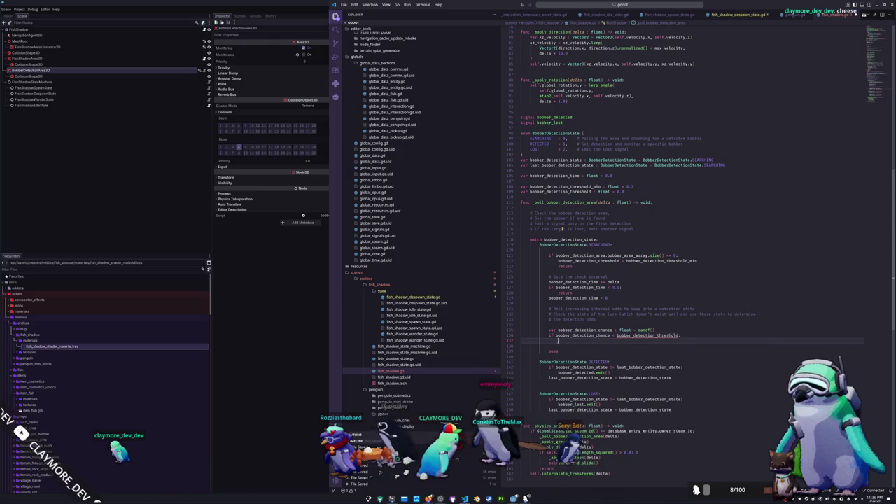
pyautogui.write('obber_detect')
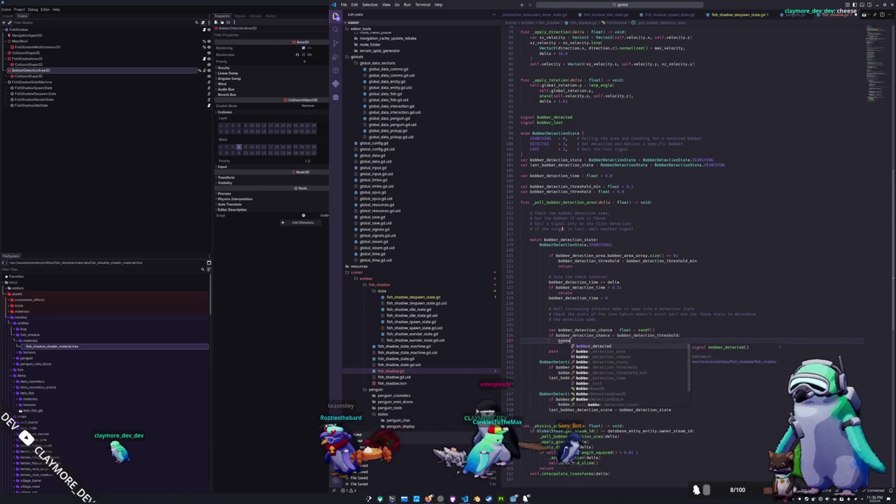
pyautogui.write('ion_state = ')
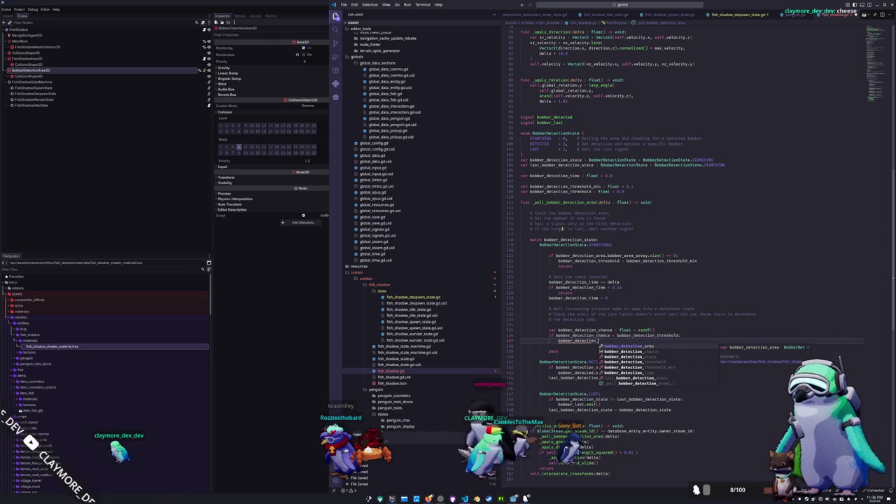
pyautogui.write('BobberDetectio')
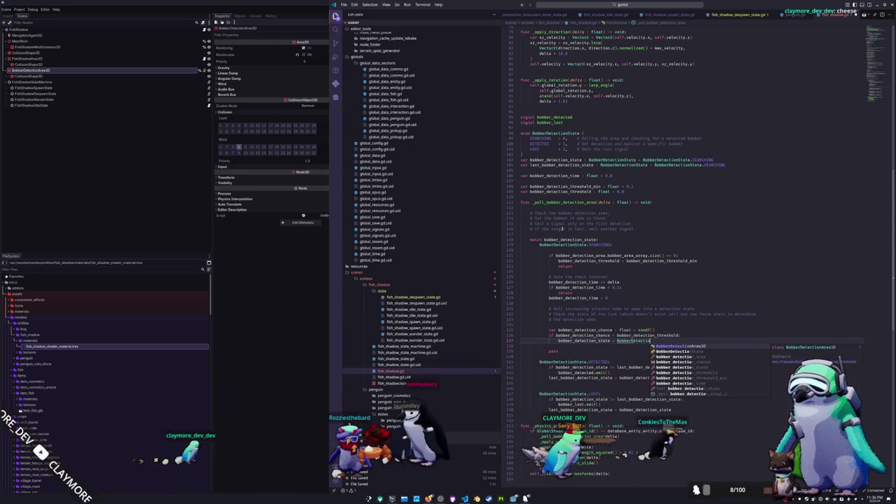
pyautogui.write('nState.')
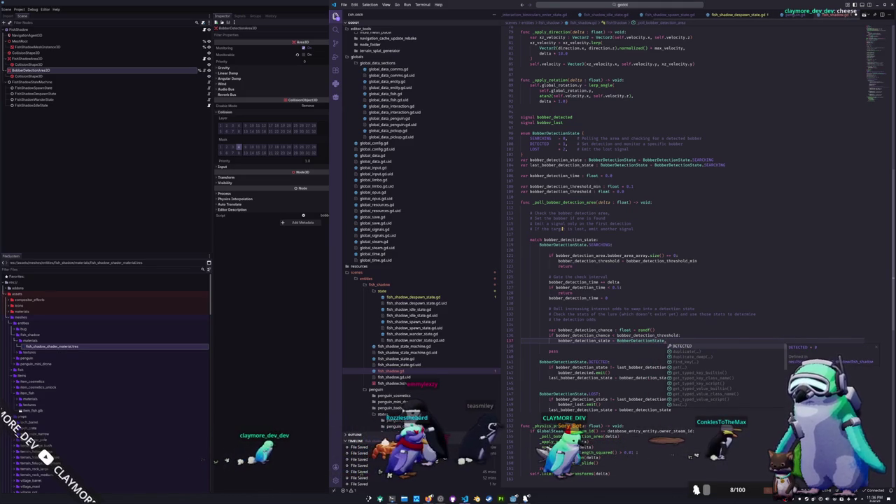
pyautogui.write('DETECTED')
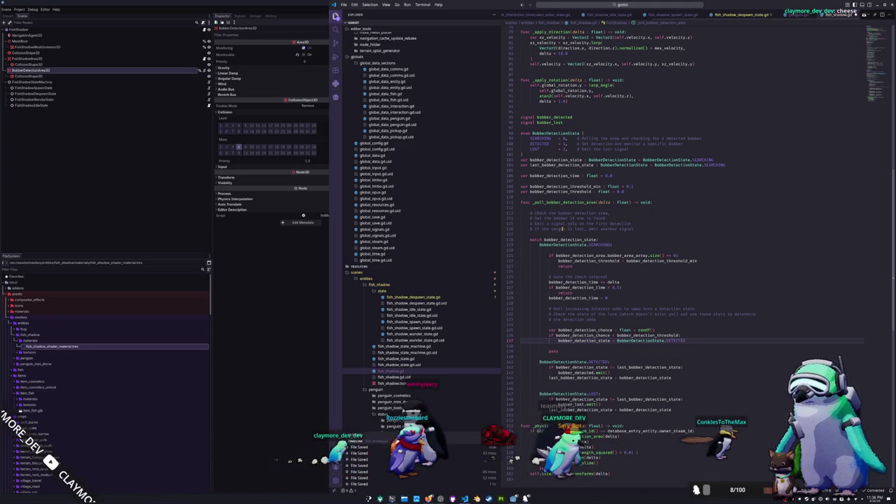
# Replace the placeholder pass with 'return' and open a line above it.
pyautogui.press('Down')
pyautogui.press('Down')
pyautogui.press('BackSpace')
pyautogui.write('return')
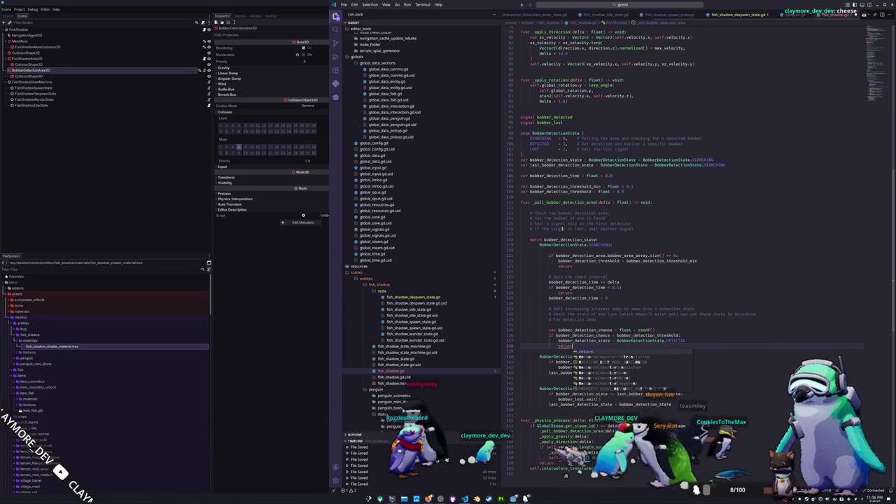
pyautogui.press('Return')
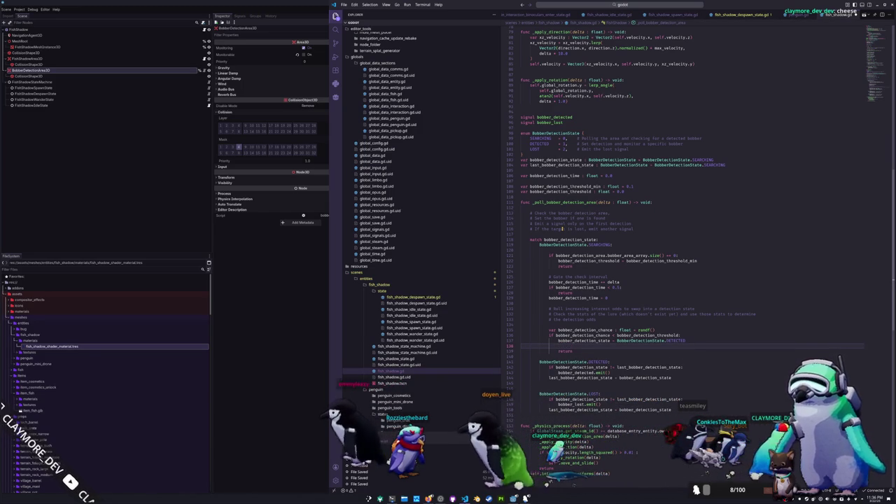
pyautogui.write('obber_de')
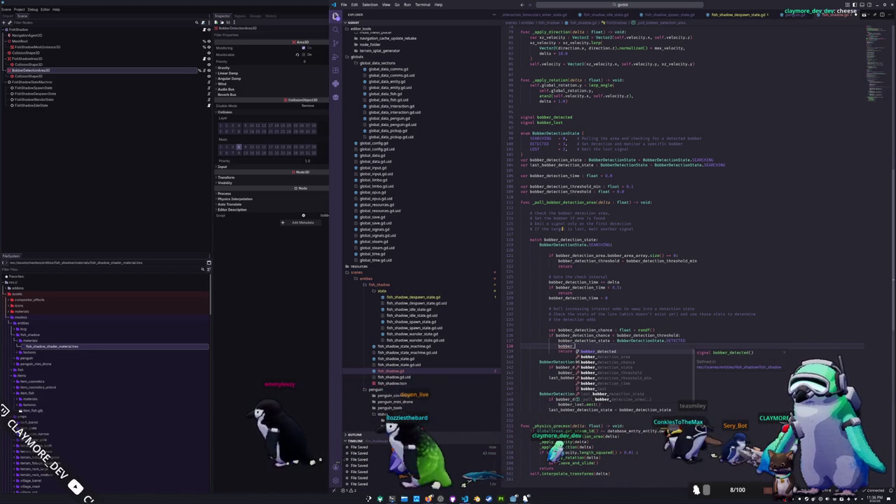
pyautogui.write('tecti')
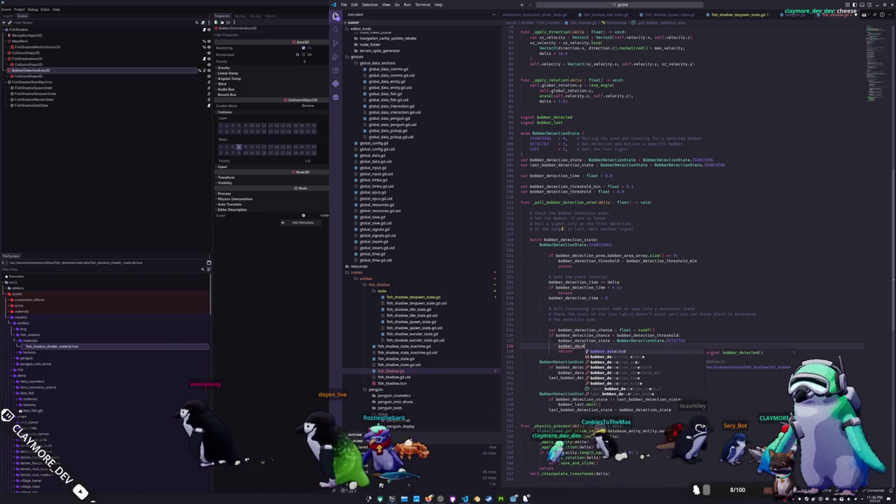
pyautogui.press('Escape')
pyautogui.write('tection_')
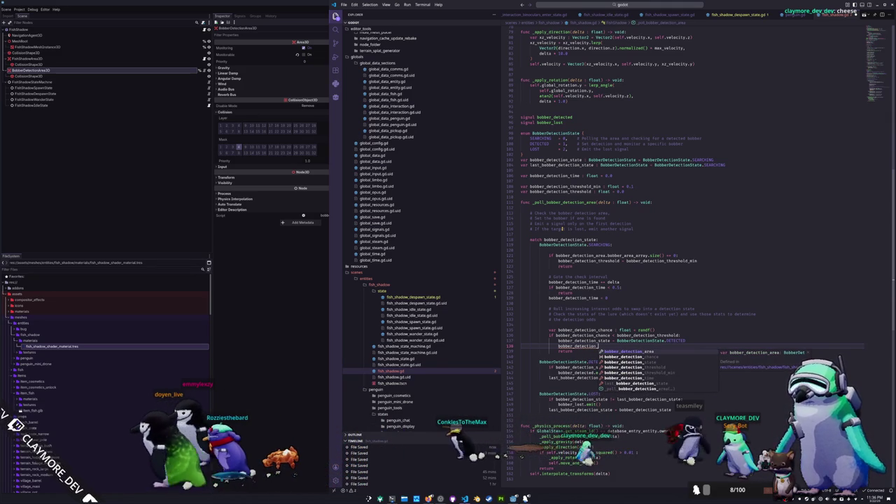
pyautogui.write('time = 0')
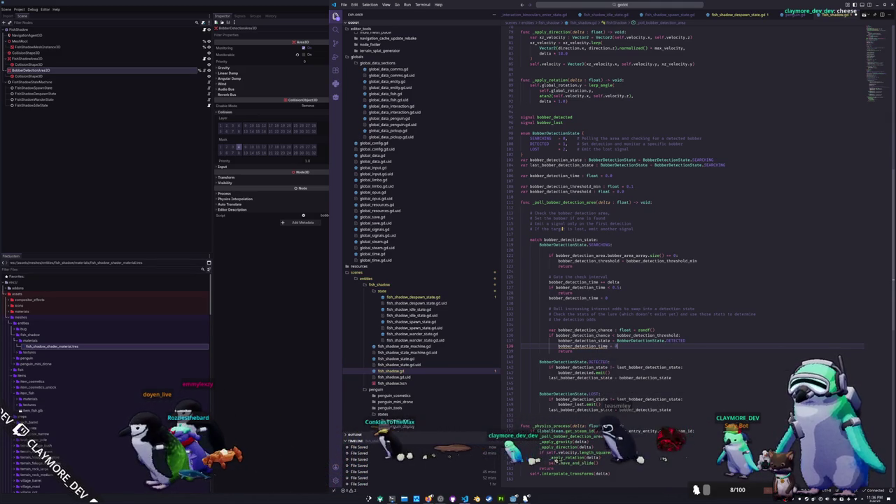
pyautogui.hotkey('shift', 'Home')
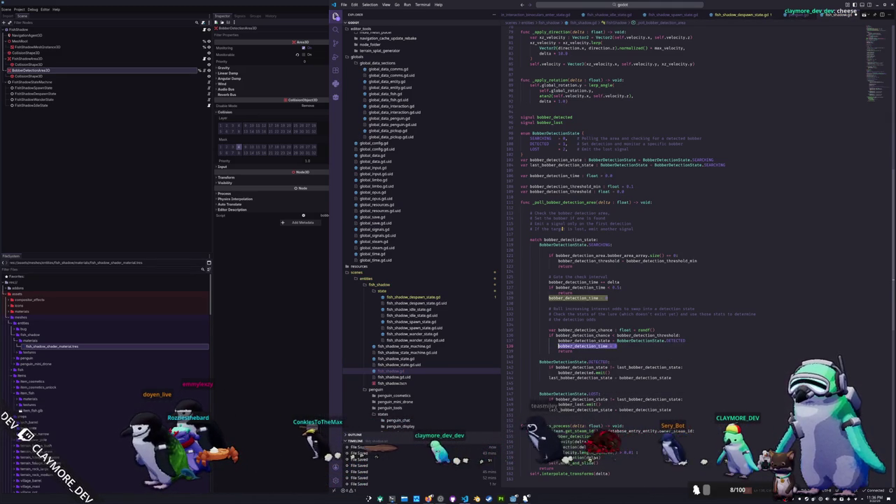
pyautogui.press('BackSpace')
# Add 'bobber_detection_threshold = 0' above the return, with a blank line after the branch.
pyautogui.write('bobber_dete')
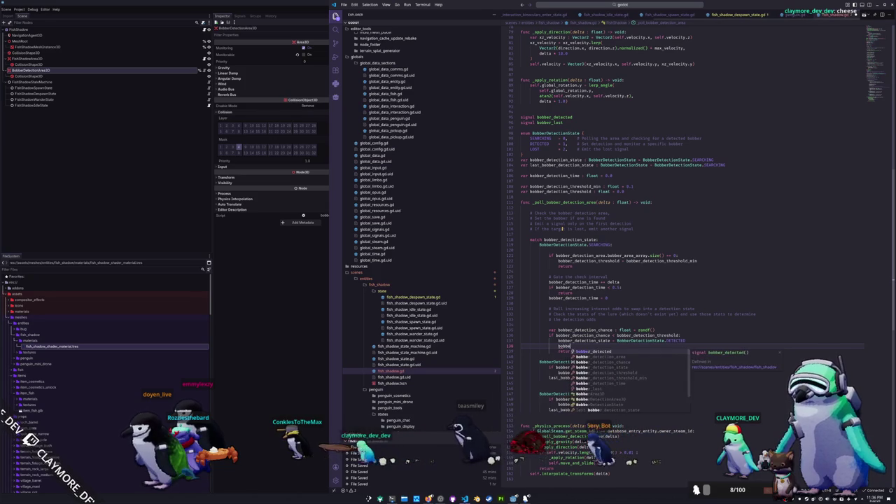
pyautogui.write('ction_threshold')
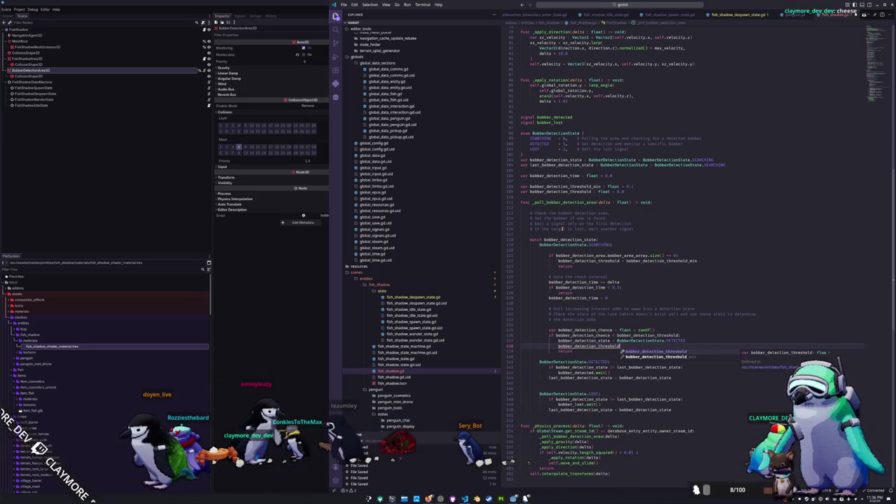
pyautogui.press('Tab')
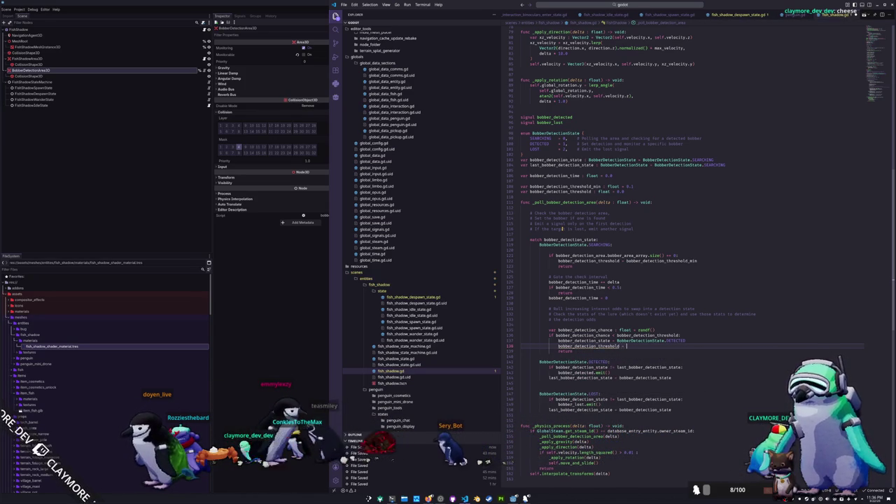
pyautogui.press('Return')
pyautogui.write('bobb')
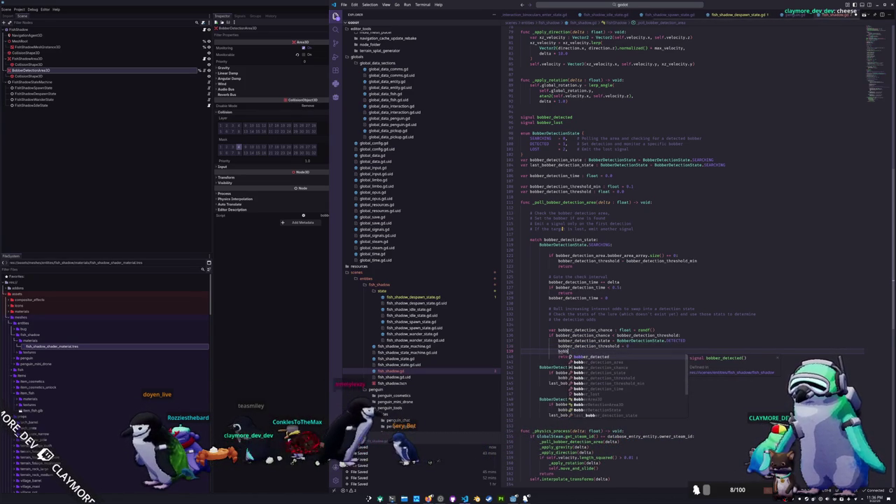
pyautogui.write('er')
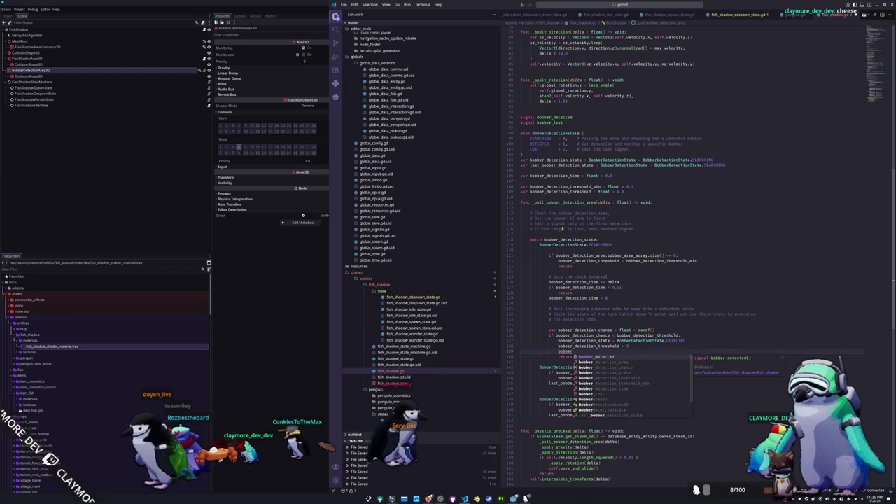
pyautogui.press('BackSpace')
pyautogui.press('BackSpace')
pyautogui.press('BackSpace')
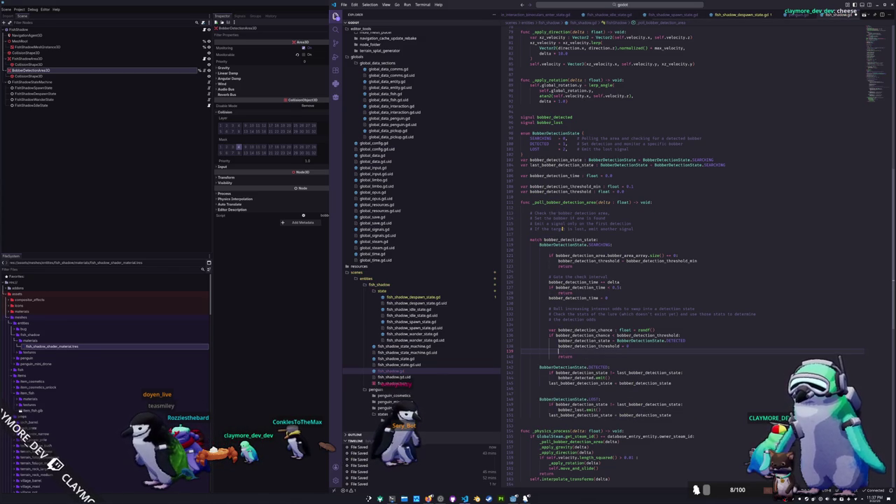
pyautogui.press('BackSpace')
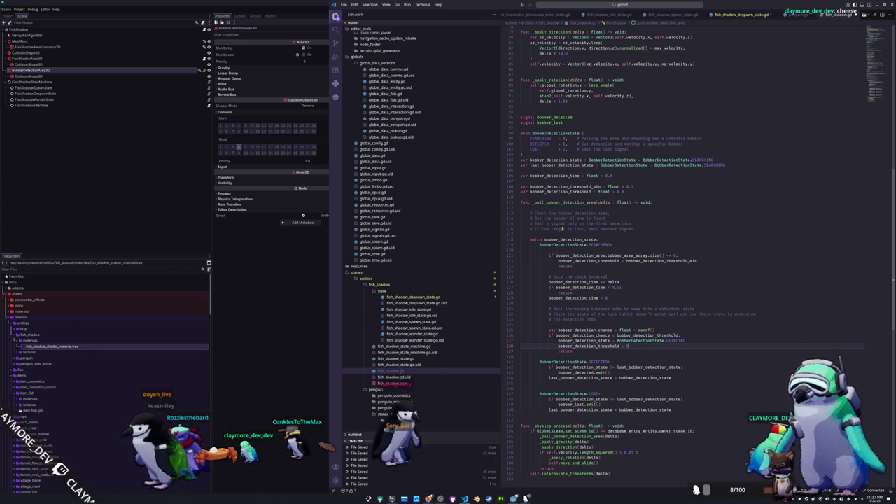
pyautogui.press('Down')
pyautogui.press('Return')
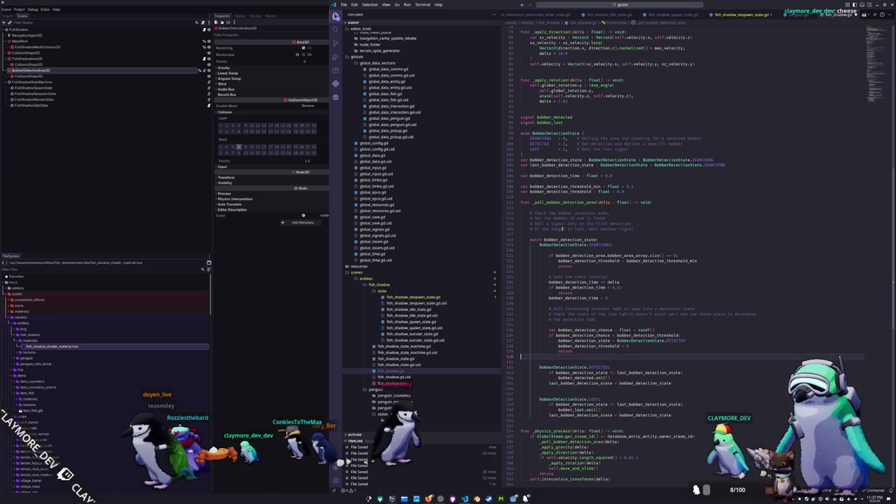
# Begin a new 'var bobber_detection_' declaration below the detection variables.
pyautogui.scroll(-3, 561, 228)
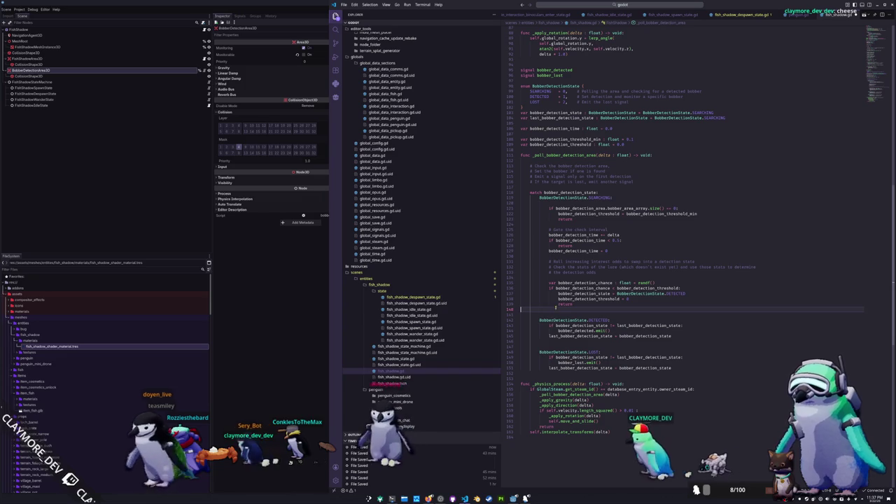
pyautogui.click(539, 150)
pyautogui.press('Return')
pyautogui.write('va')
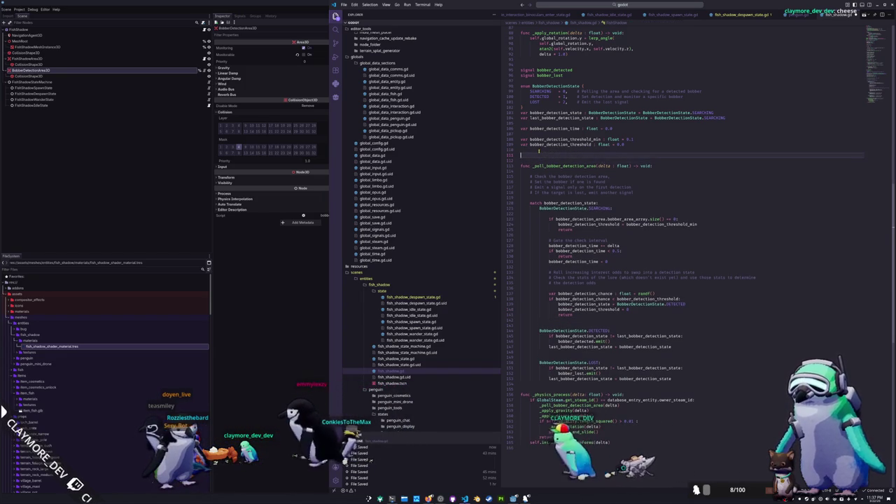
pyautogui.write('r bobber_de')
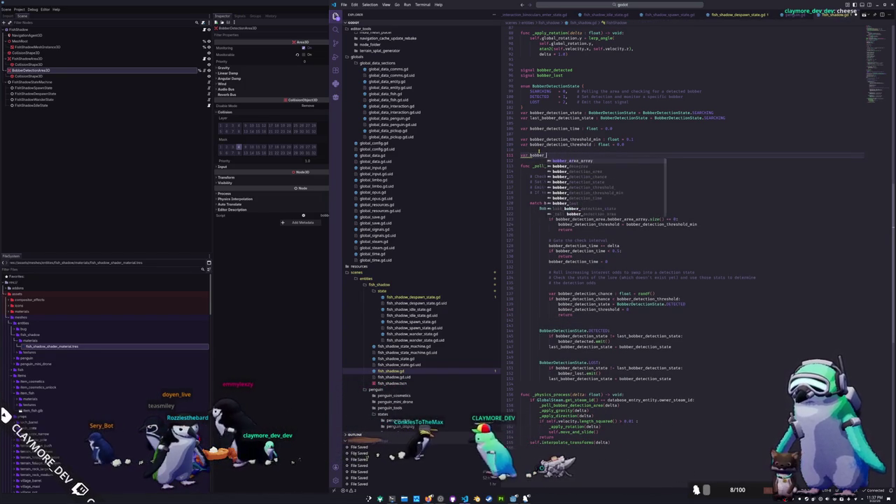
pyautogui.write('tection_')
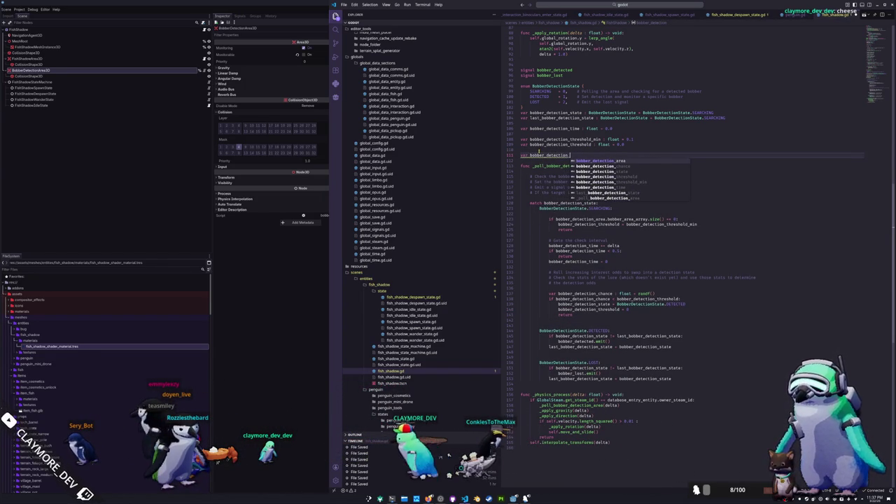
# Change the new declaration to 'var bobber_area : BobberArea3D = null'.
pyautogui.press('BackSpace')
pyautogui.press('BackSpace')
pyautogui.press('BackSpace')
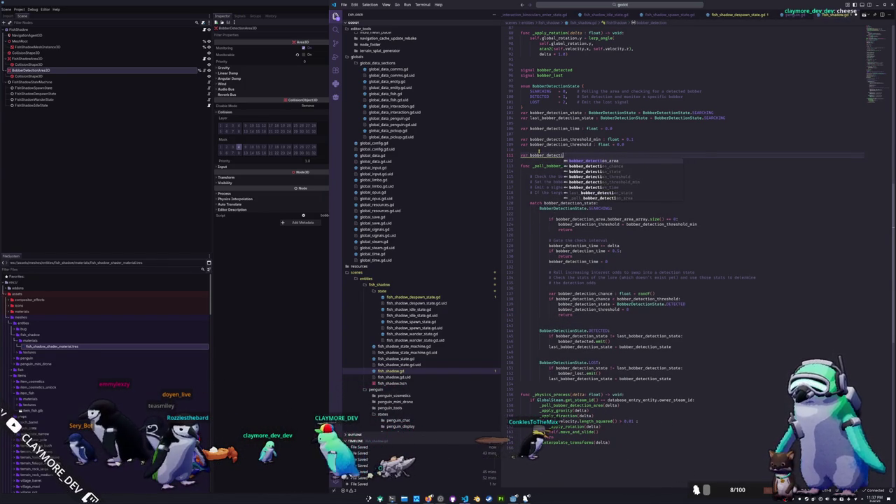
pyautogui.press('BackSpace')
pyautogui.press('BackSpace')
pyautogui.press('BackSpace')
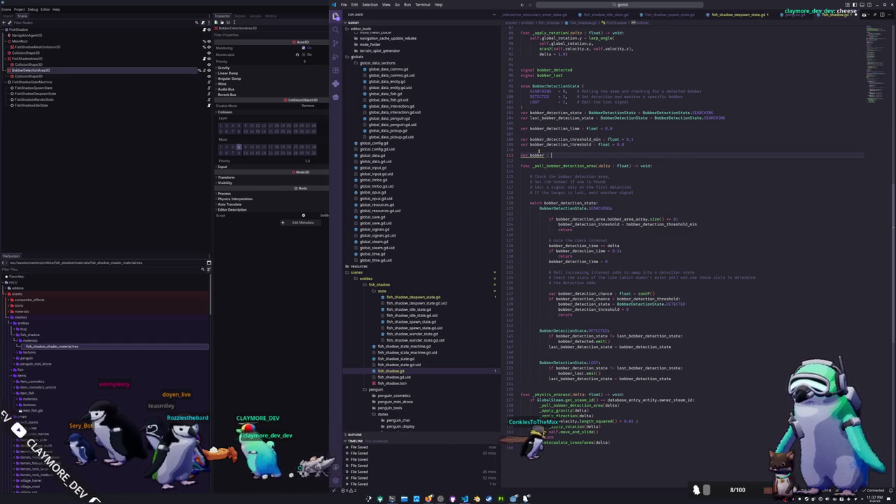
pyautogui.write('a')
pyautogui.write('obberArea3D')
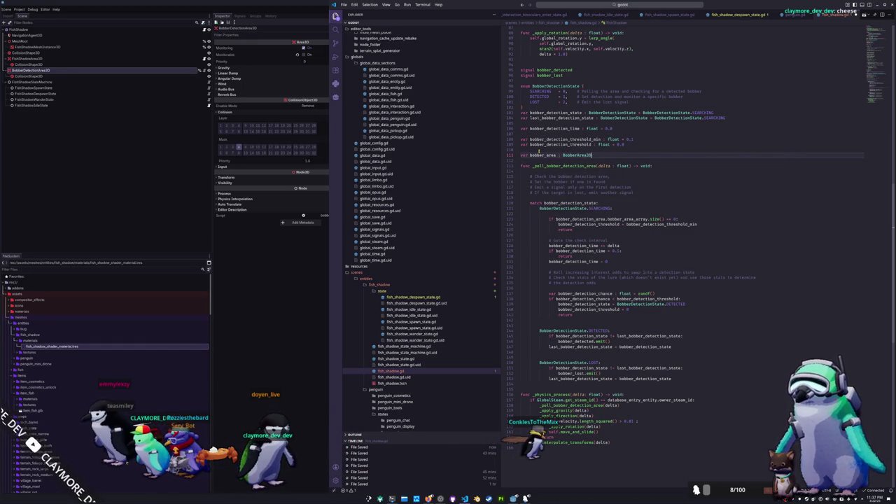
pyautogui.write('null')
pyautogui.press('Down')
pyautogui.press('Down')
pyautogui.press('Down')
pyautogui.press('Down')
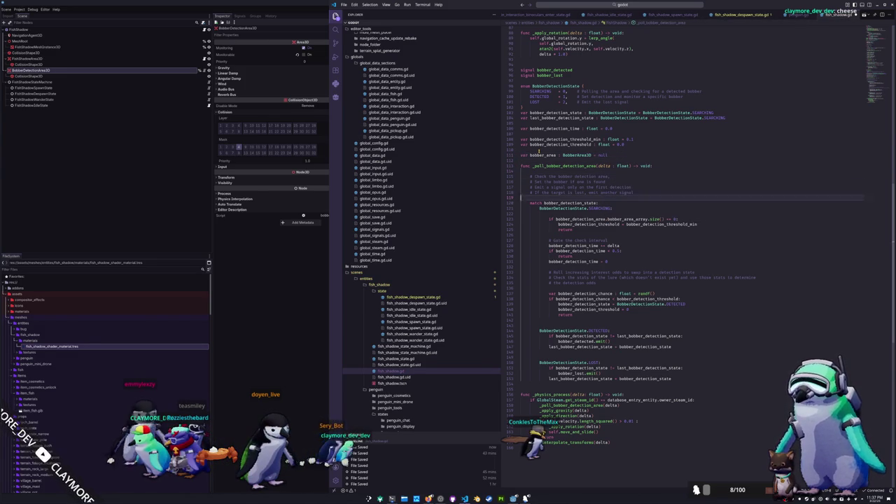
# Locate the check-interval gate in the SEARCHING branch, undoing a stray blank line above return.
pyautogui.press('Up')
pyautogui.press('Up')
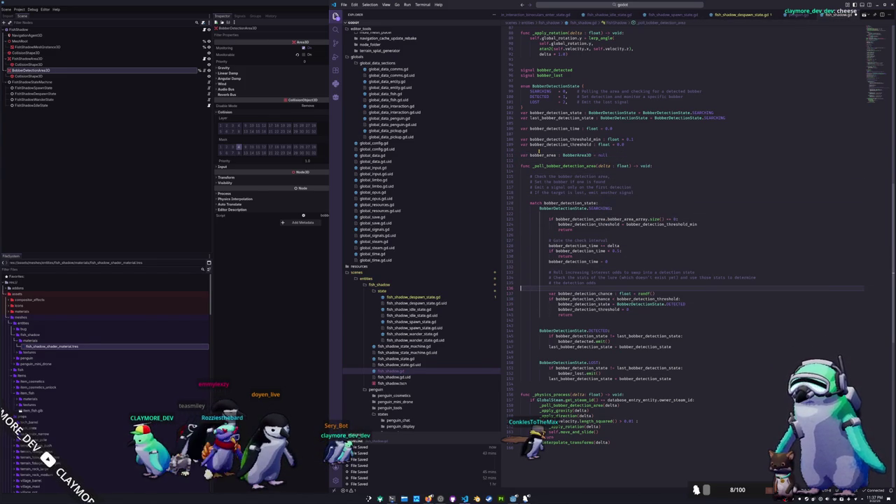
pyautogui.press('Up')
pyautogui.press('Up')
pyautogui.press('Up')
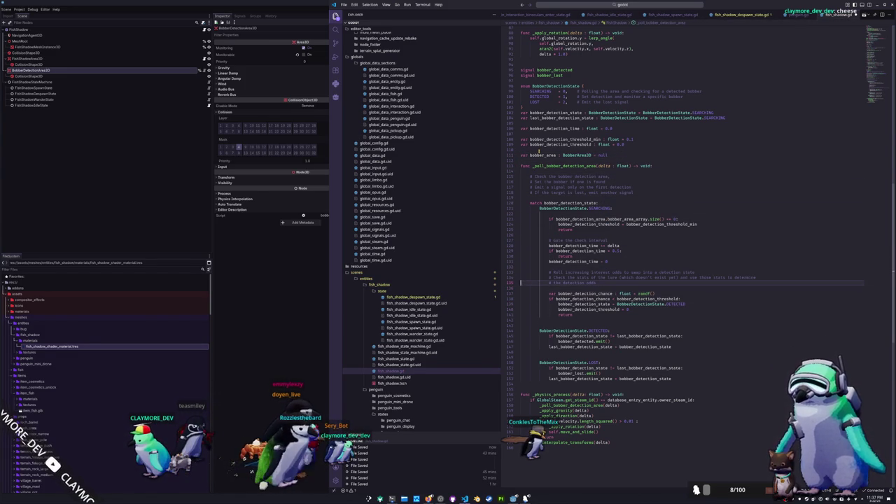
pyautogui.press('Down')
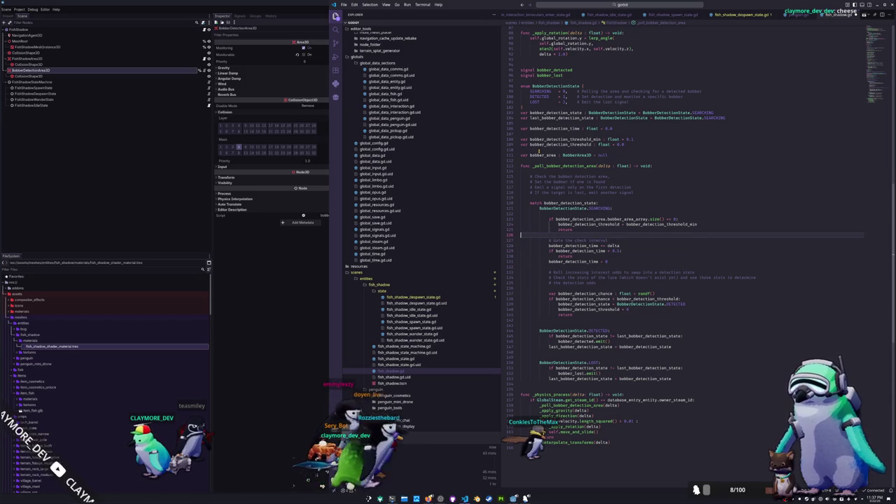
pyautogui.press('Up')
pyautogui.press('Up')
pyautogui.press('End')
pyautogui.press('Return')
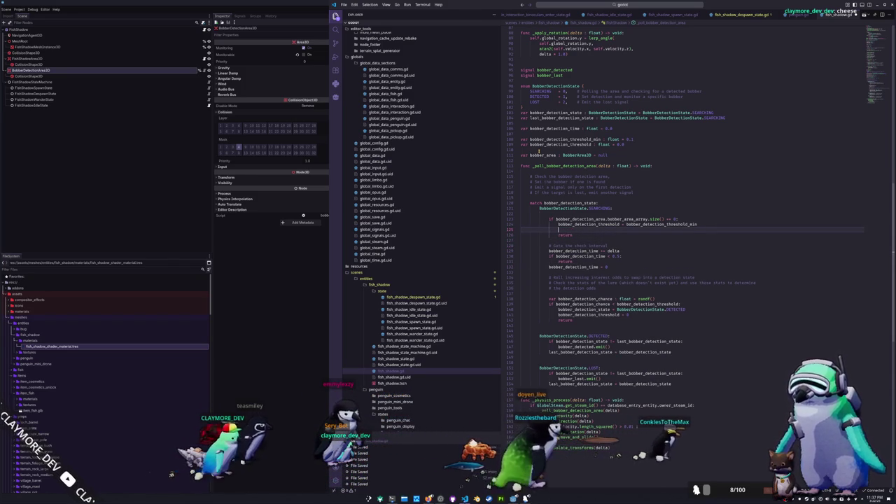
pyautogui.hotkey('ctrl', 'z')
pyautogui.press('Down')
pyautogui.press('Down')
pyautogui.press('Down')
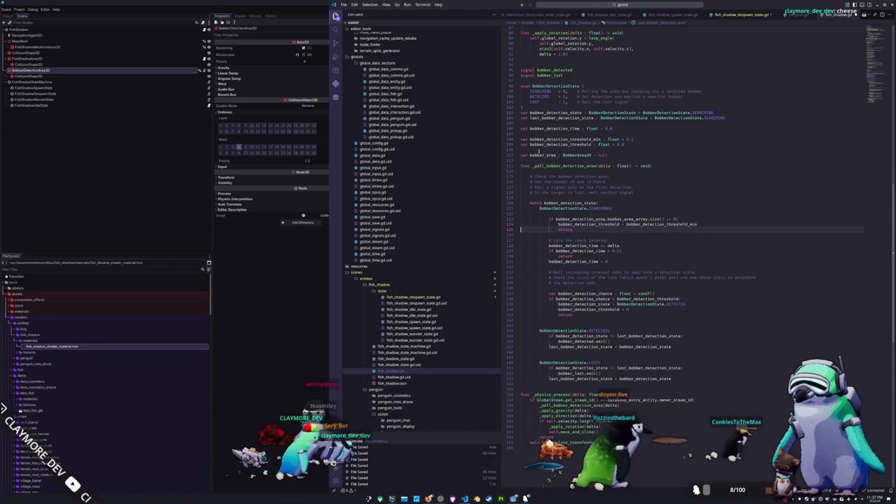
# Move the check-interval gate block above the area-size check and tidy the surrounding blank lines.
pyautogui.hotkey('shift', 'Up')
pyautogui.hotkey('shift', 'Up')
pyautogui.hotkey('shift', 'Up')
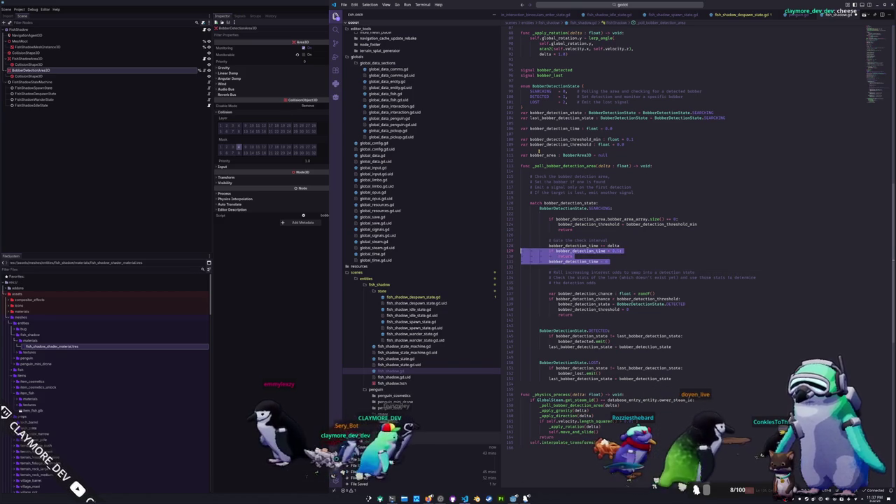
pyautogui.press('BackSpace')
pyautogui.hotkey('ctrl', 'v')
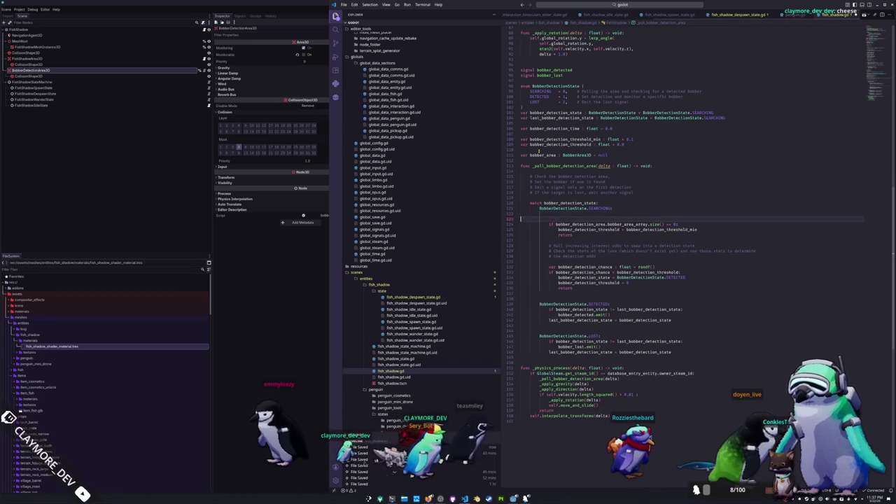
pyautogui.press('Up')
pyautogui.press('Up')
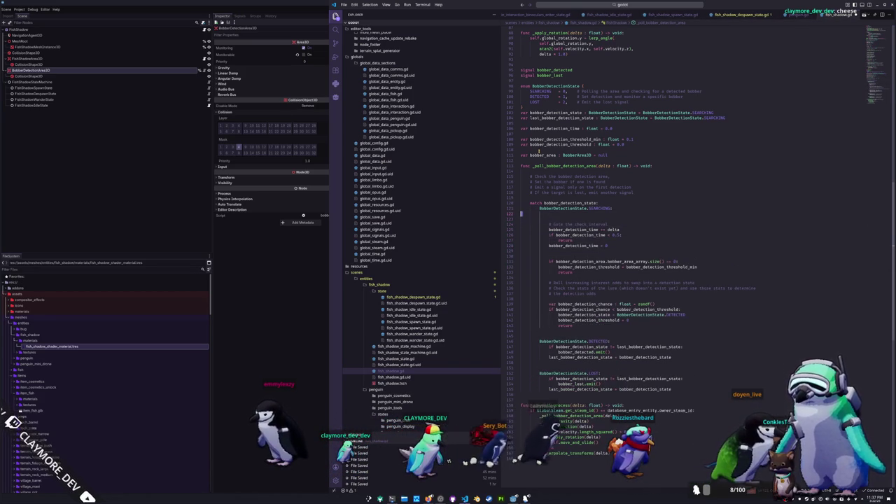
pyautogui.press('BackSpace')
pyautogui.press('Down')
pyautogui.press('Down')
pyautogui.press('Down')
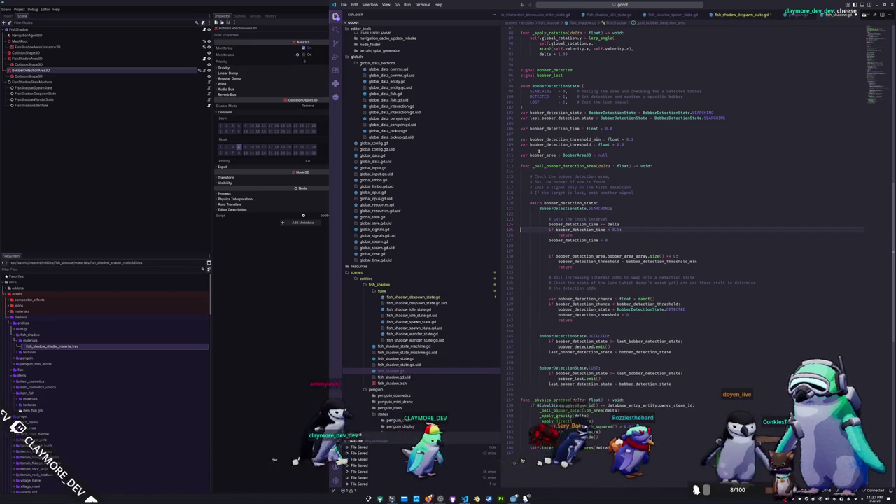
pyautogui.press('BackSpace')
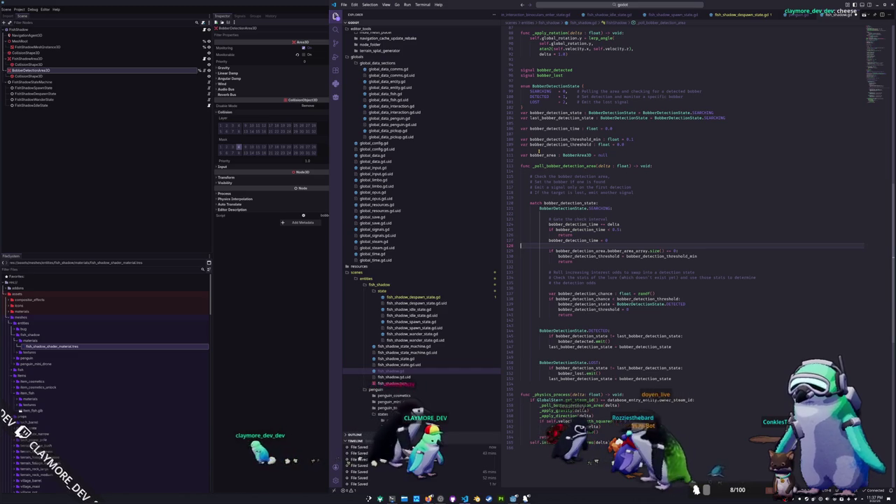
pyautogui.press('Return')
pyautogui.write('# Check to see if there is any bobber in the detection area')
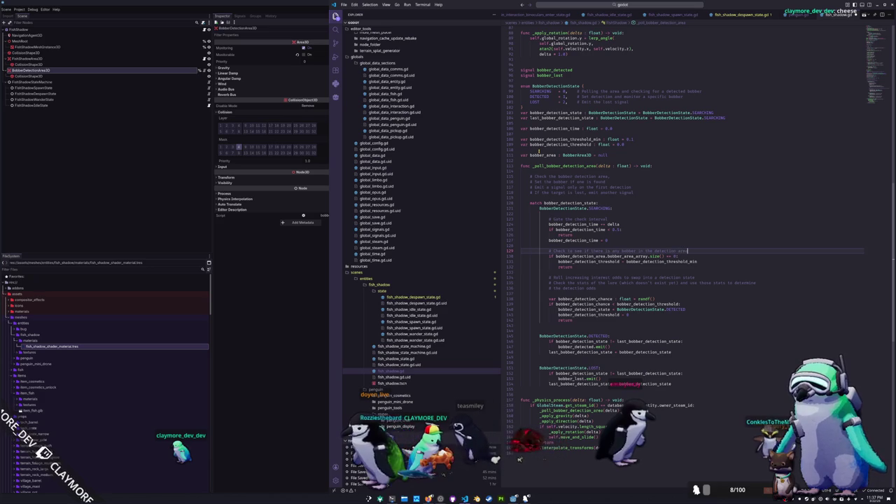
# Remove the empty line after the odds comment block.
pyautogui.press('Down')
pyautogui.press('Down')
pyautogui.press('Down')
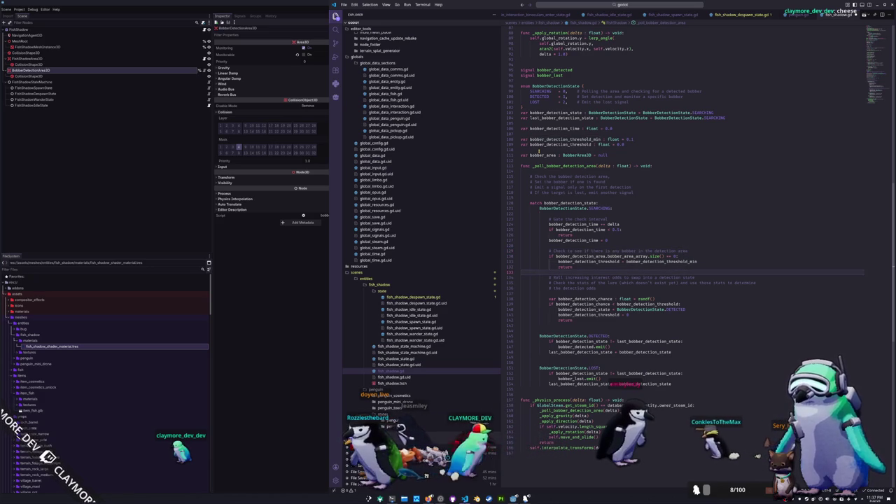
pyautogui.press('Down')
pyautogui.press('Down')
pyautogui.press('Down')
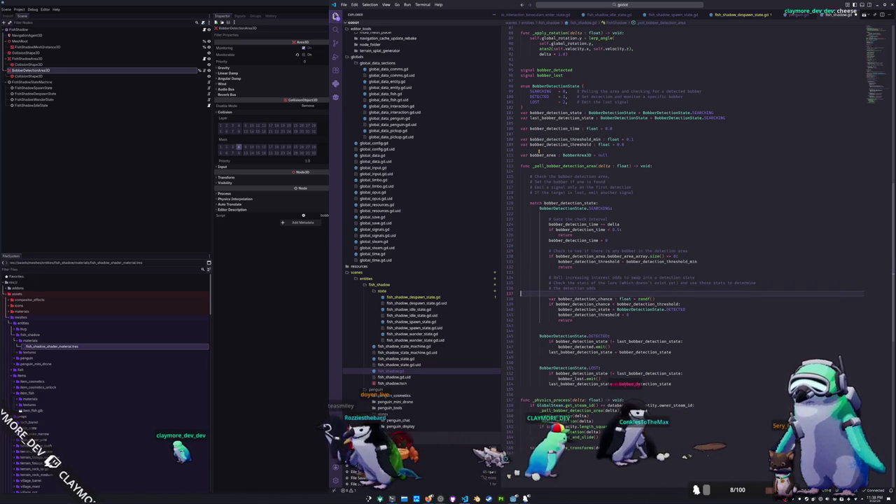
pyautogui.press('BackSpace')
pyautogui.press('Down')
pyautogui.press('Down')
pyautogui.press('Down')
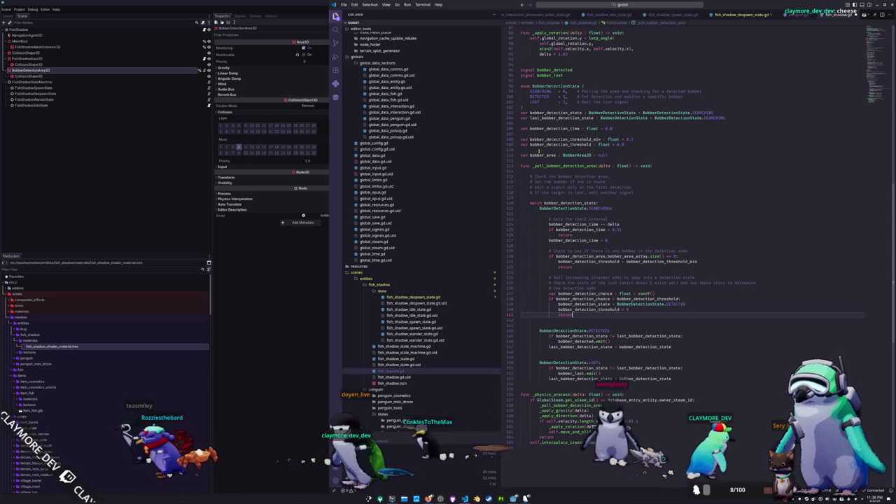
pyautogui.press('Down')
pyautogui.press('Down')
pyautogui.press('Down')
pyautogui.press('Down')
pyautogui.press('Down')
pyautogui.press('Down')
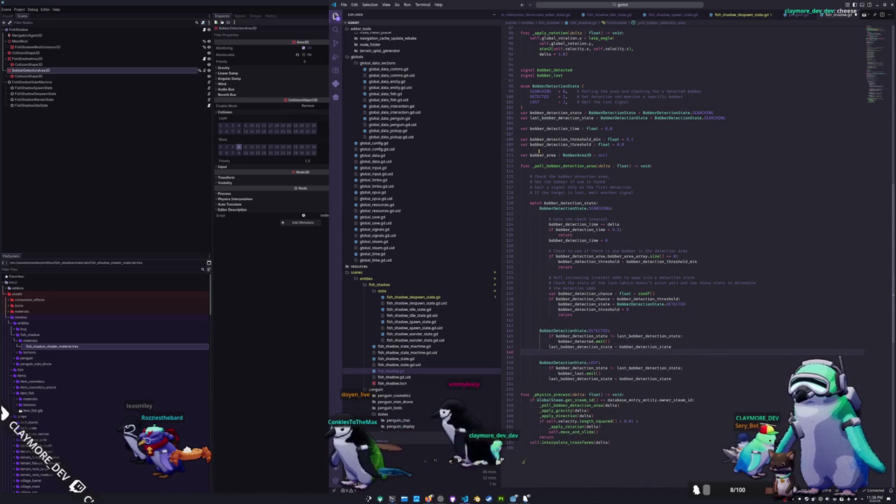
pyautogui.press('Return')
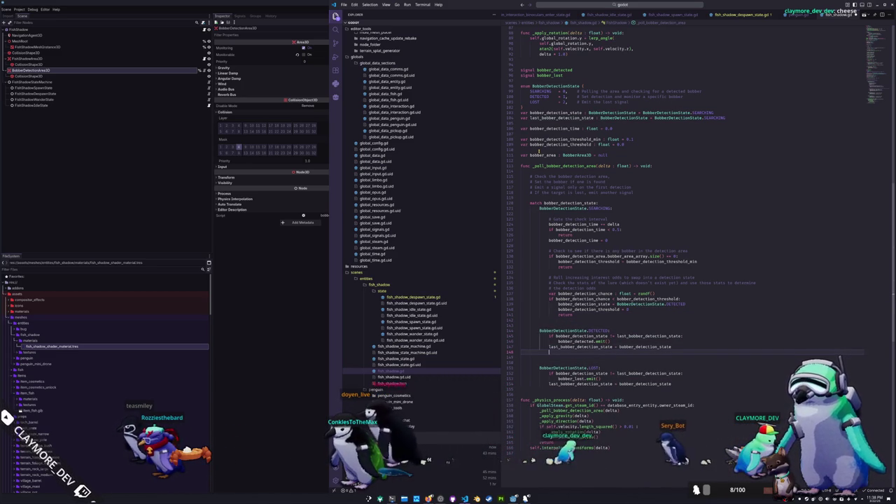
pyautogui.hotkey('ctrl', 'z')
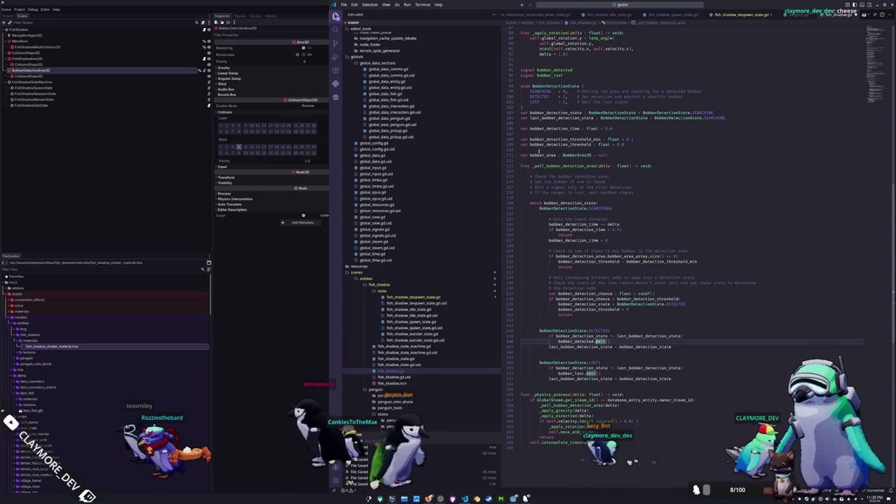
# Open a blank line after the 'bobber_detection_threshold = 0' reset.
pyautogui.press('Home')
pyautogui.press('Return')
pyautogui.press('Up')
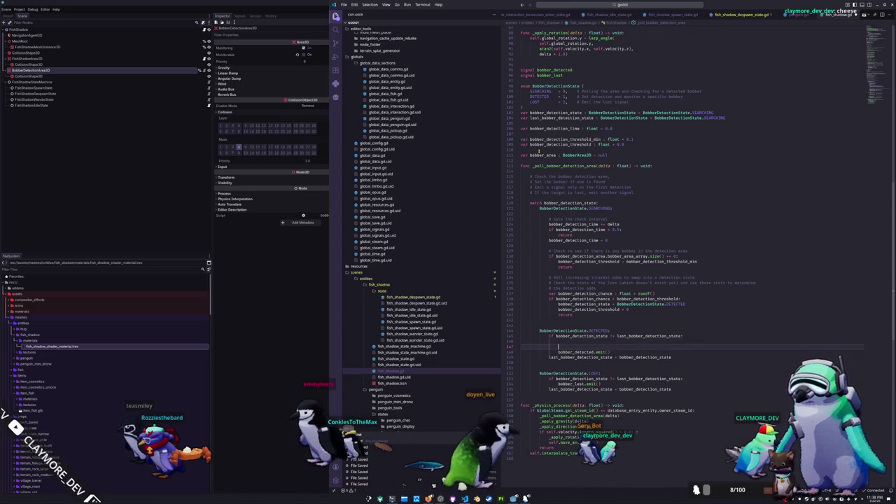
pyautogui.press('BackSpace')
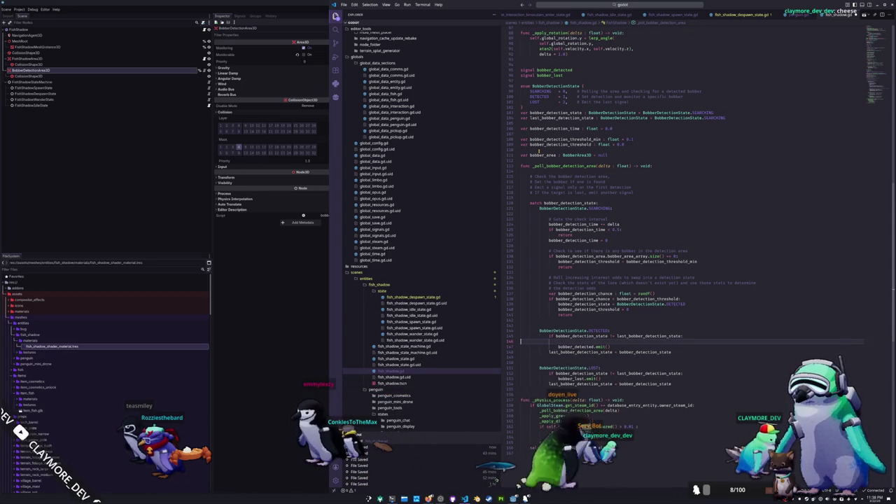
pyautogui.hotkey('alt', 'Up')
pyautogui.hotkey('alt', 'Up')
pyautogui.hotkey('alt', 'Up')
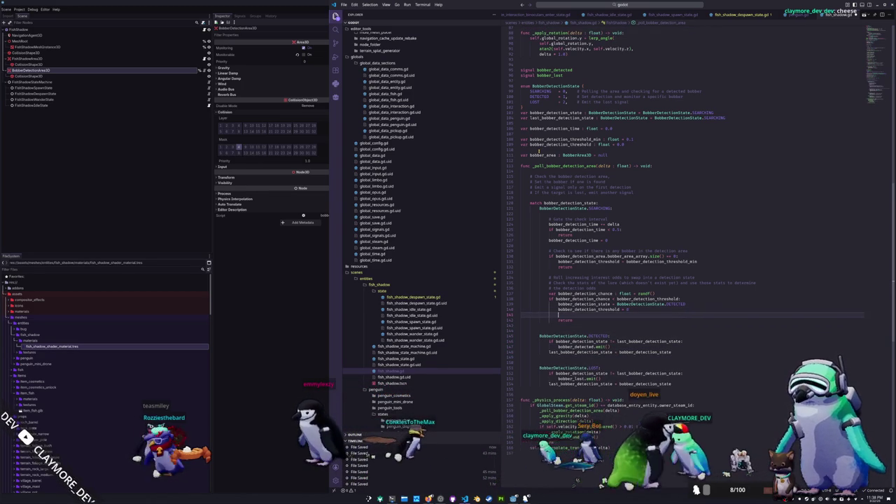
# Write 'bobber_area = bobber_detection_area.bobber_area_array.pick_random()' after the threshold reset.
pyautogui.write('bobb')
pyautogui.press('Tab')
pyautogui.write('= ')
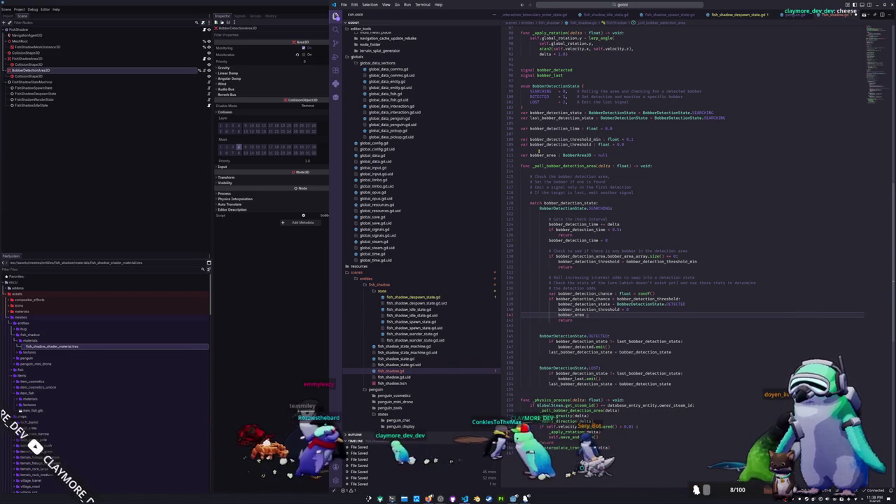
pyautogui.write('bobber_area')
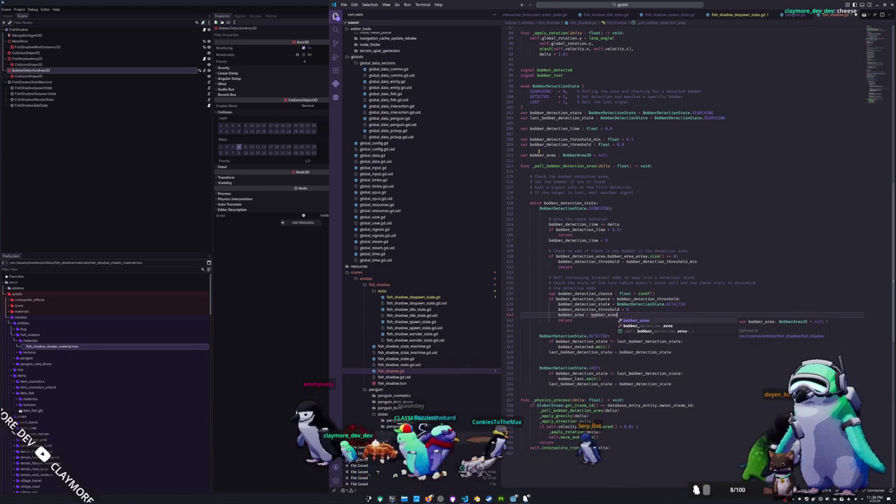
pyautogui.press('Tab')
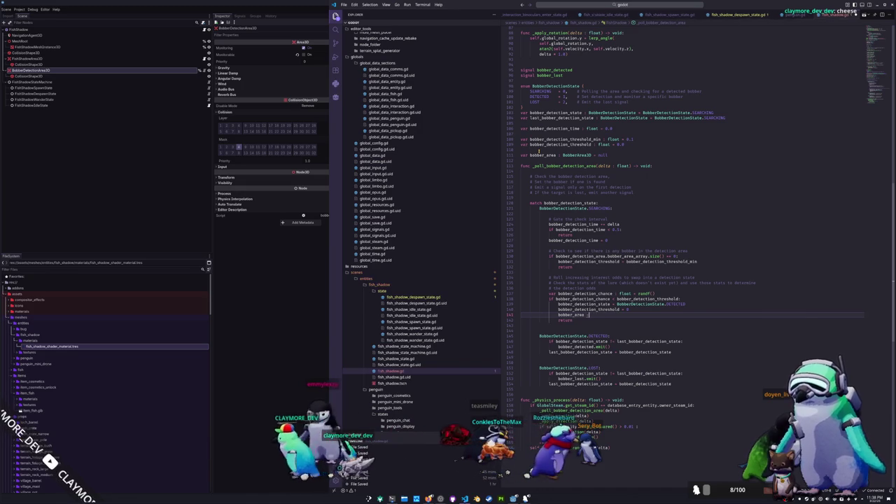
pyautogui.write('bobber_detectio')
pyautogui.press('Tab')
pyautogui.write('.')
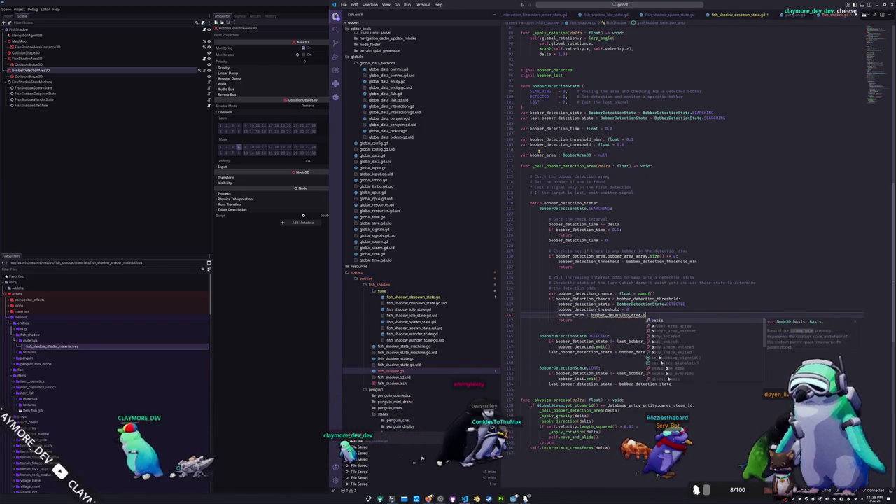
pyautogui.write('bobber_area')
pyautogui.press('Tab')
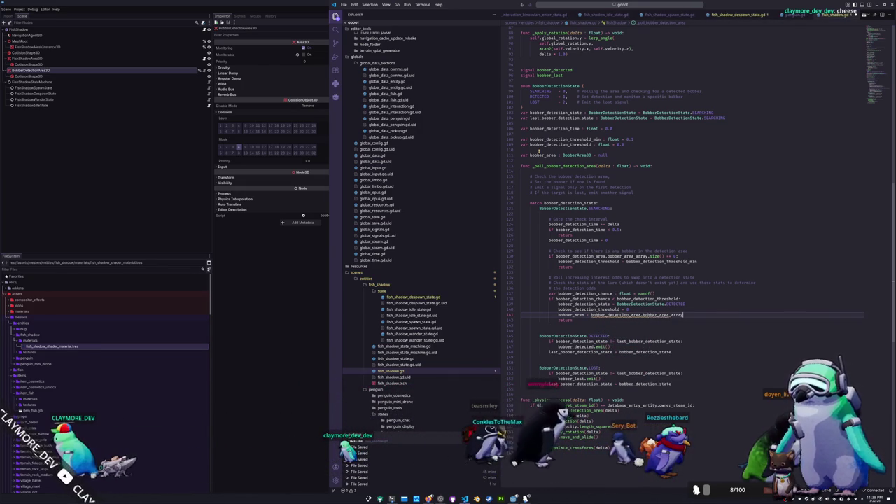
pyautogui.write('.pick')
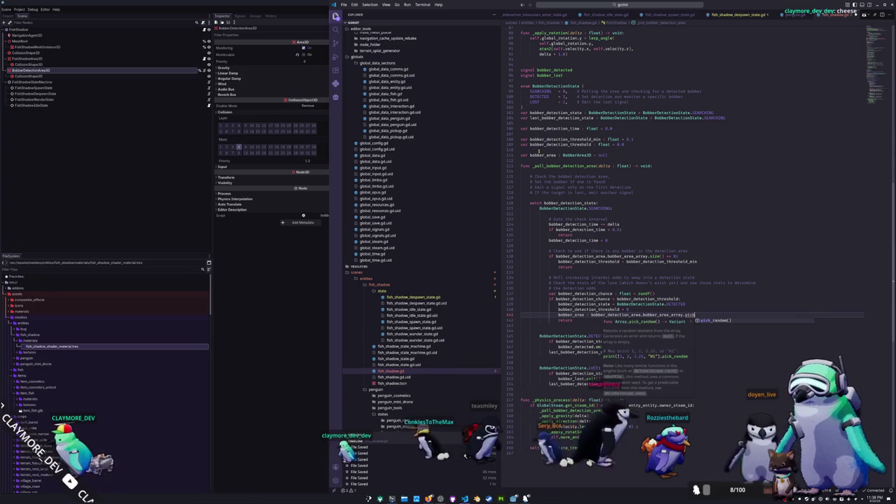
pyautogui.press('Tab')
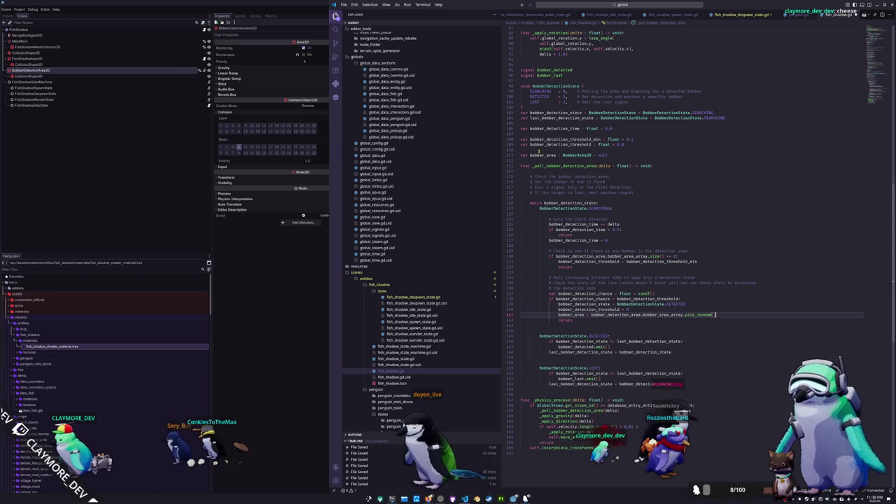
pyautogui.write('()')
pyautogui.press('Down')
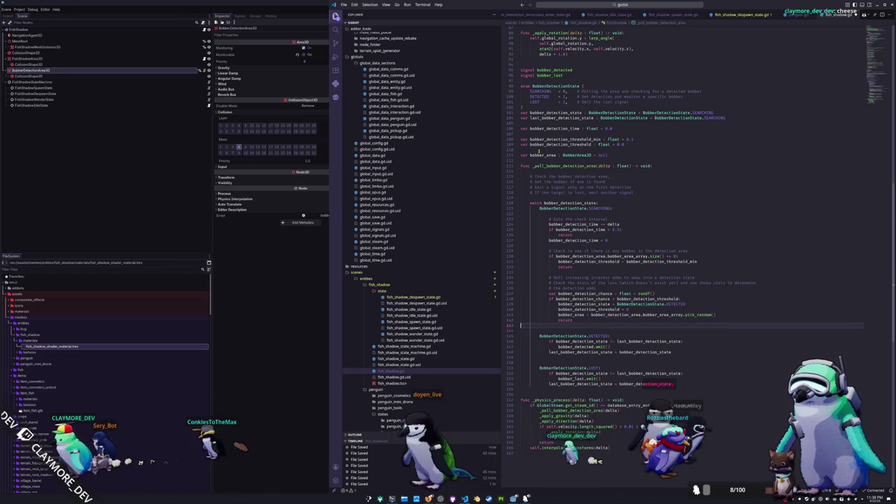
# Delete the stray blank line after the DETECTED block.
pyautogui.press('Down')
pyautogui.press('Down')
pyautogui.press('End')
pyautogui.press('Down')
pyautogui.press('Down')
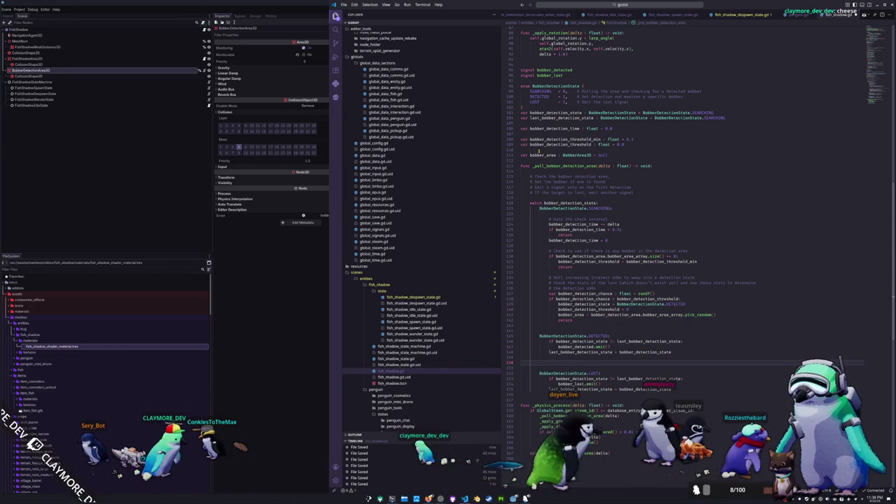
pyautogui.press('BackSpace')
pyautogui.press('BackSpace')
pyautogui.press('BackSpace')
pyautogui.press('BackSpace')
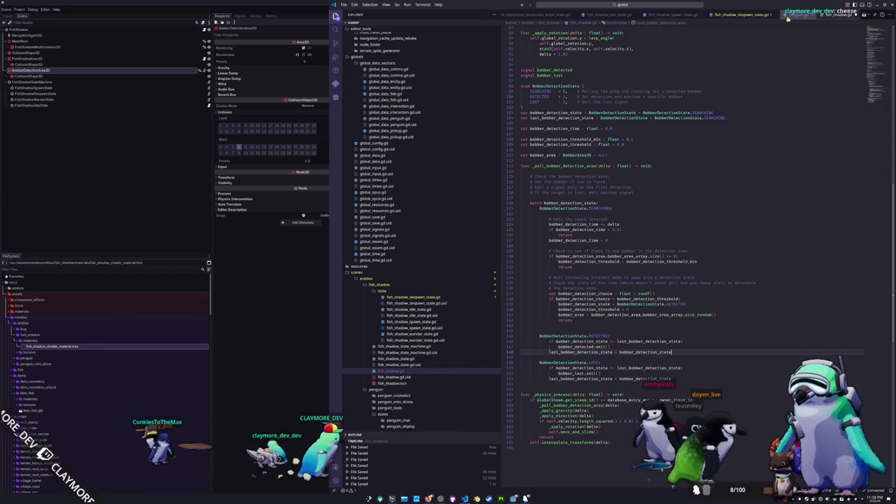
pyautogui.click(630, 6)
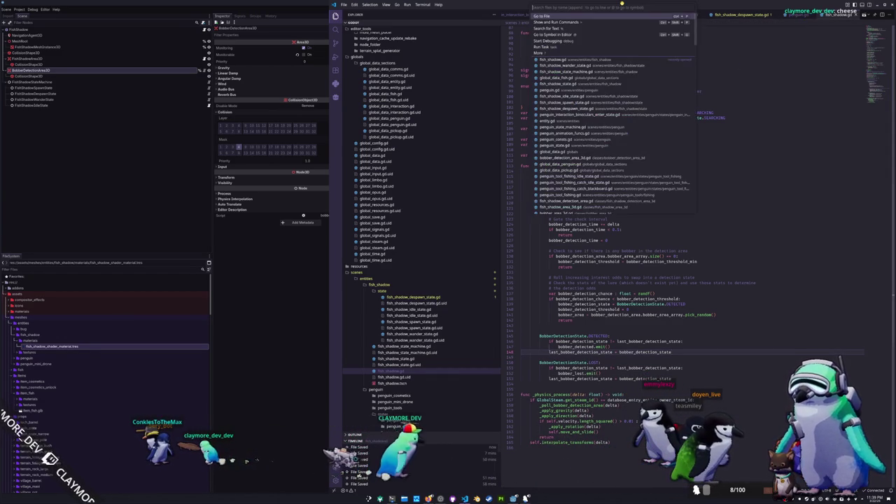
# Open bobber_detection_area_3d.gd via quick search and look over its lines.
pyautogui.write('bobber_detection_area_3d')
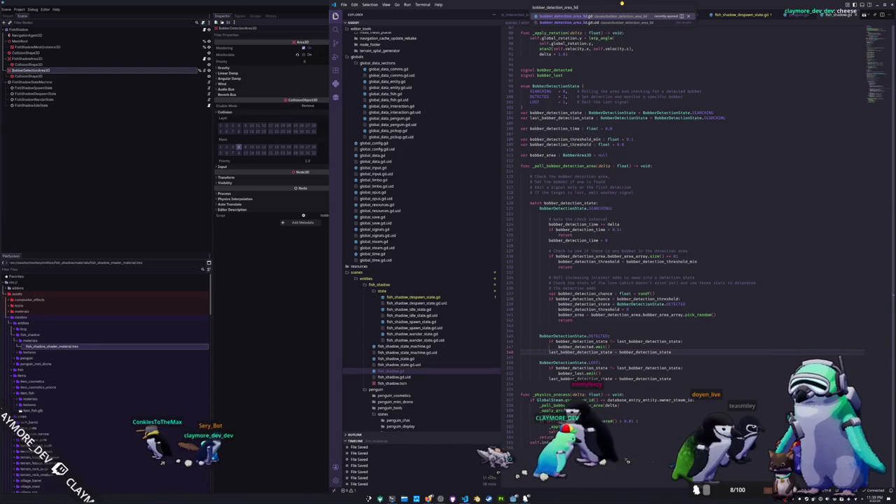
pyautogui.press('Return')
pyautogui.hotkey('ctrl', 'a')
pyautogui.click(578, 56)
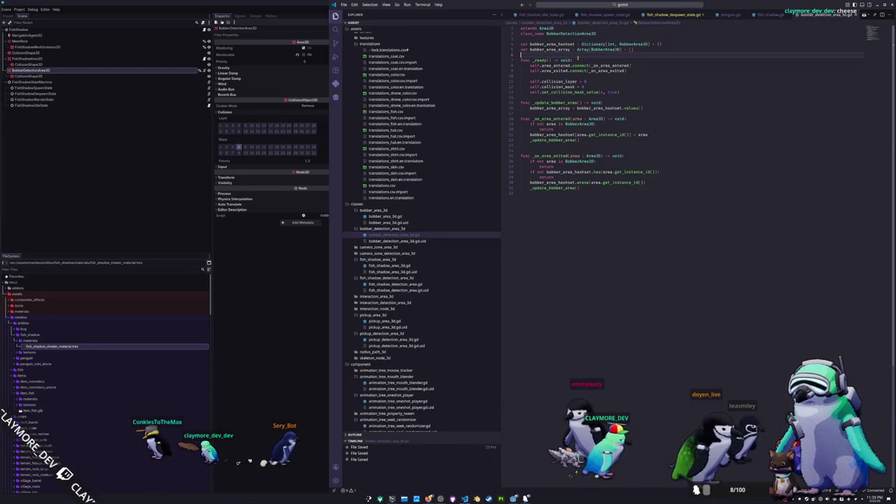
pyautogui.click(553, 97)
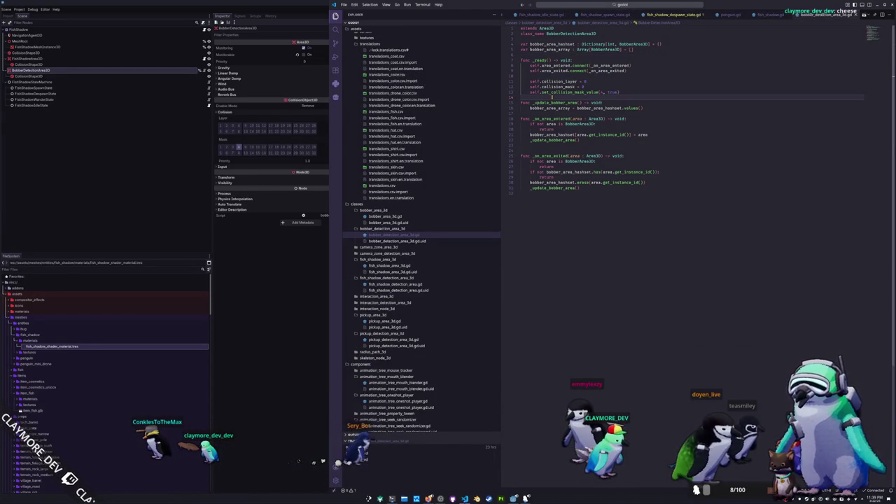
pyautogui.click(541, 145)
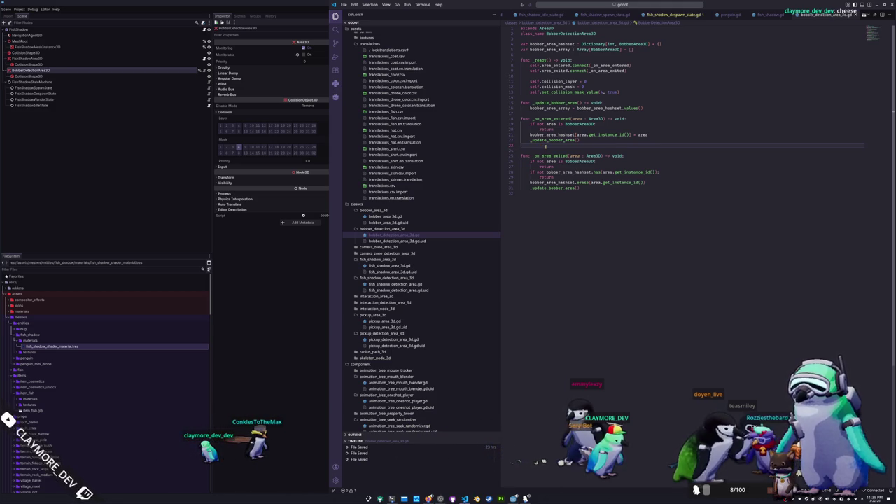
pyautogui.click(647, 108)
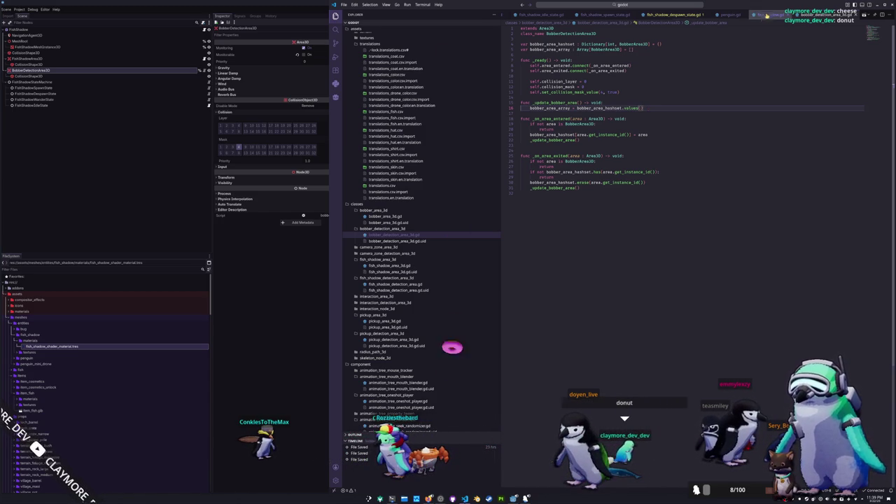
# Glance at the fish shadow despawn script, then go to BobberArea3D's definition.
pyautogui.click(674, 15)
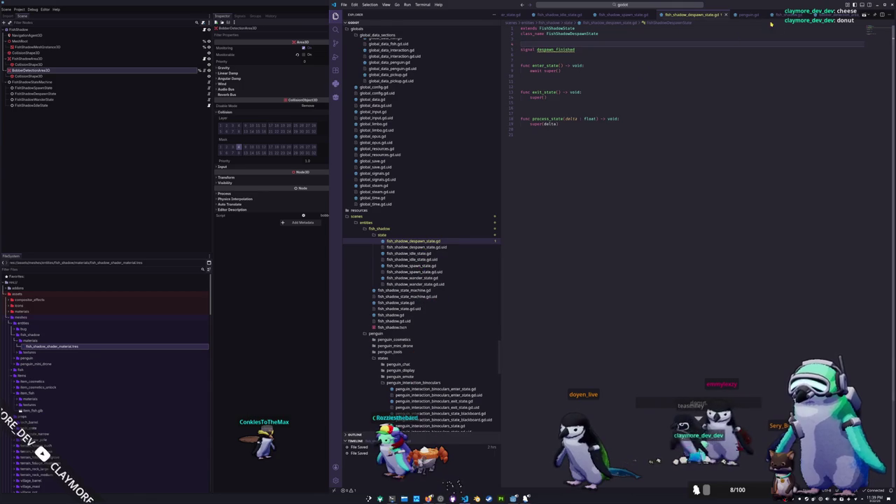
pyautogui.click(826, 15)
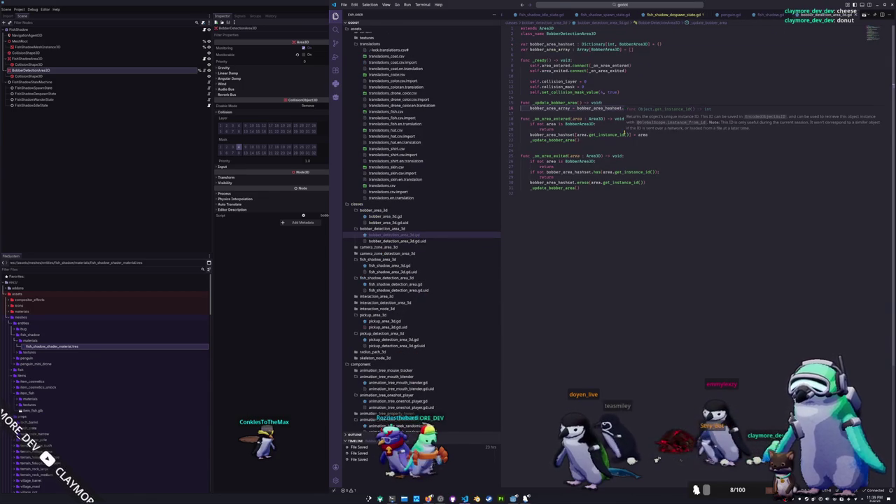
pyautogui.write('values()')
pyautogui.click(585, 145)
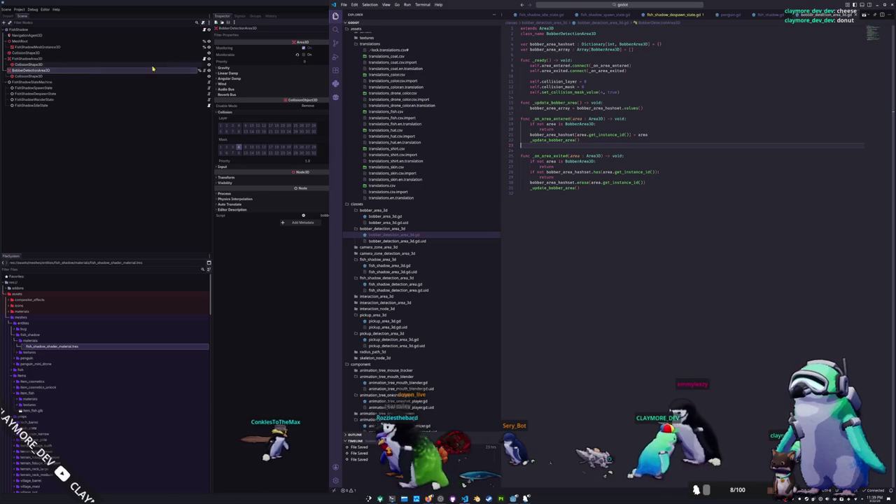
pyautogui.keyDown('ctrl'); pyautogui.click(602, 49); pyautogui.keyUp('ctrl')
pyautogui.click(559, 79)
pyautogui.click(629, 44)
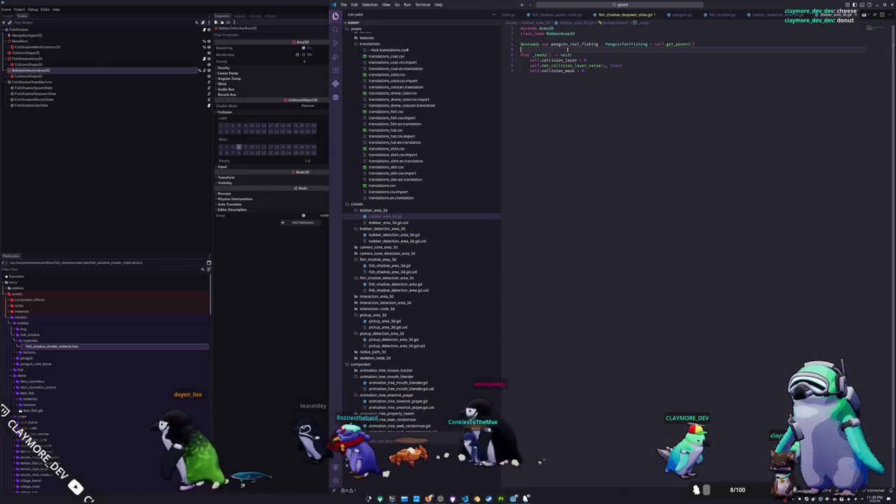
# Open penguin_tool_fishing.gd and scroll down to the catch_bobber function.
pyautogui.keyDown('ctrl'); pyautogui.click(628, 44); pyautogui.keyUp('ctrl')
pyautogui.click(540, 166)
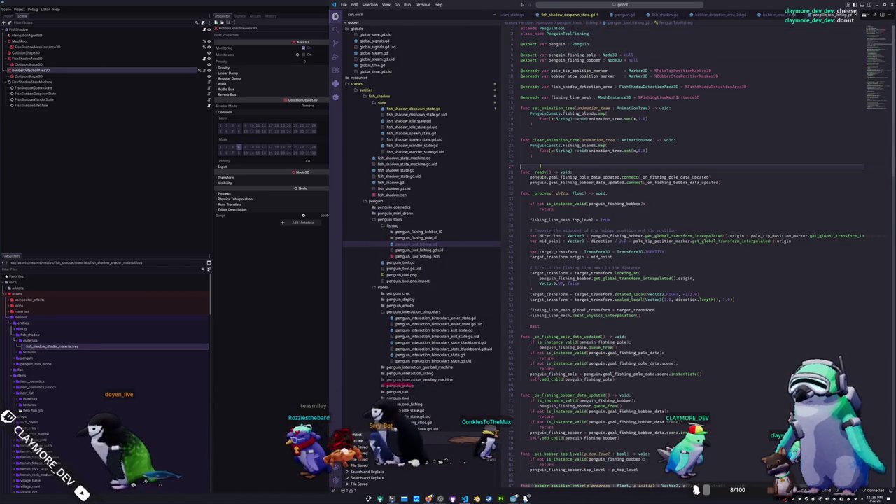
pyautogui.scroll(-10, 540, 166)
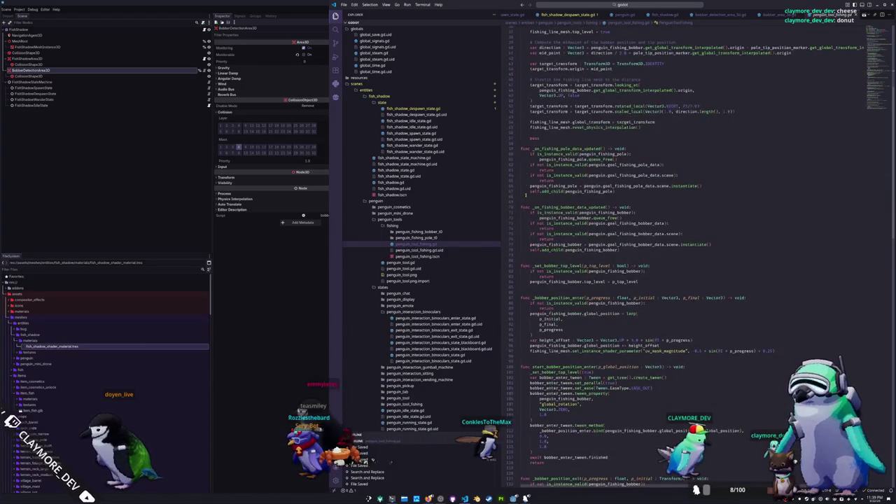
pyautogui.scroll(-6, 526, 195)
pyautogui.scroll(-5, 528, 192)
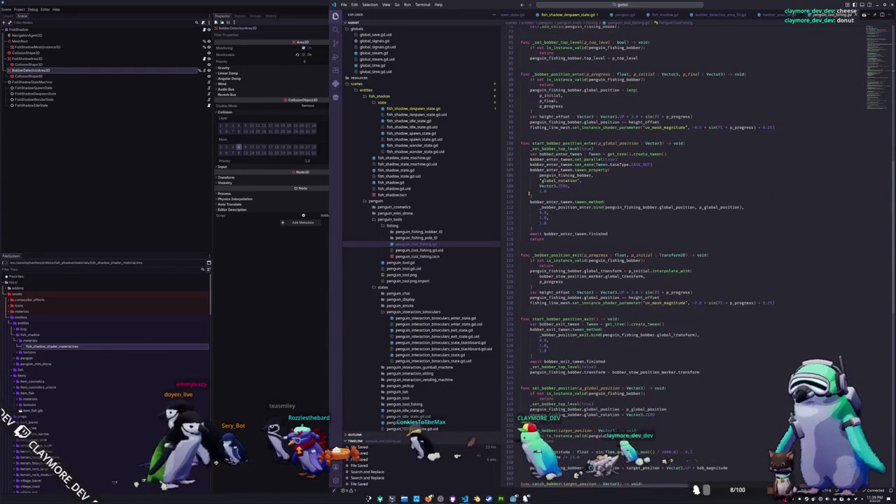
pyautogui.scroll(-3, 529, 193)
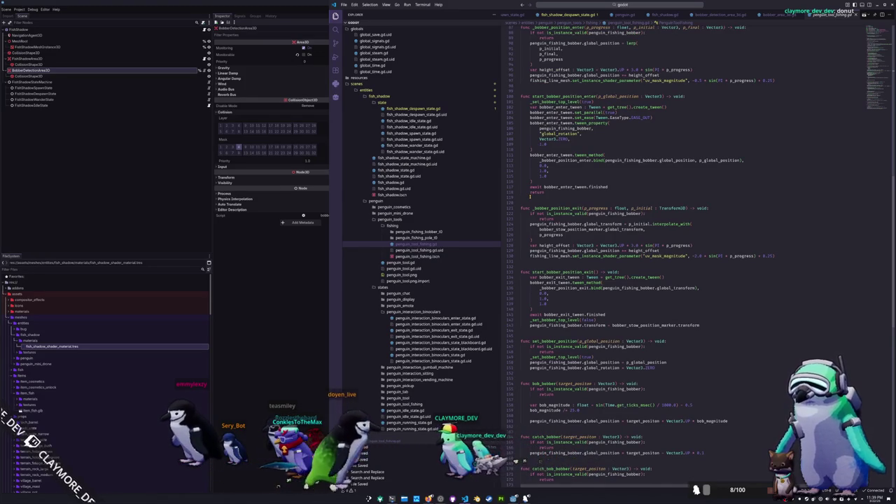
pyautogui.scroll(-8, 530, 197)
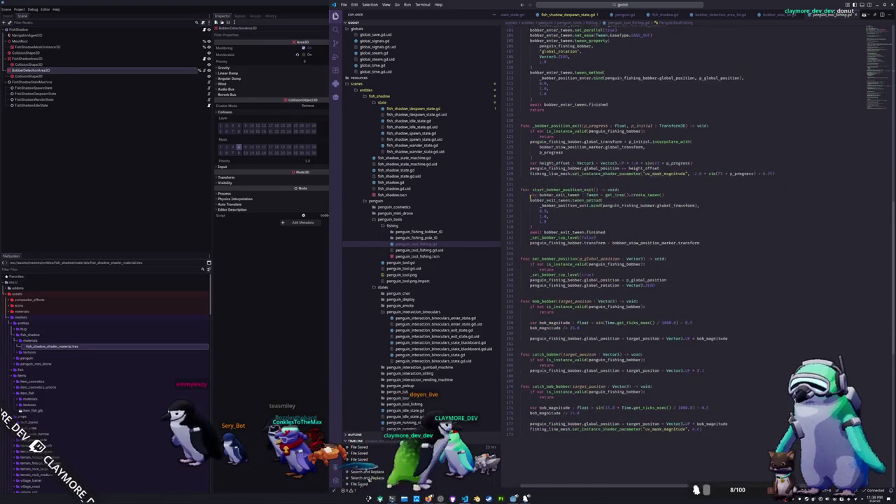
pyautogui.scroll(-4, 530, 199)
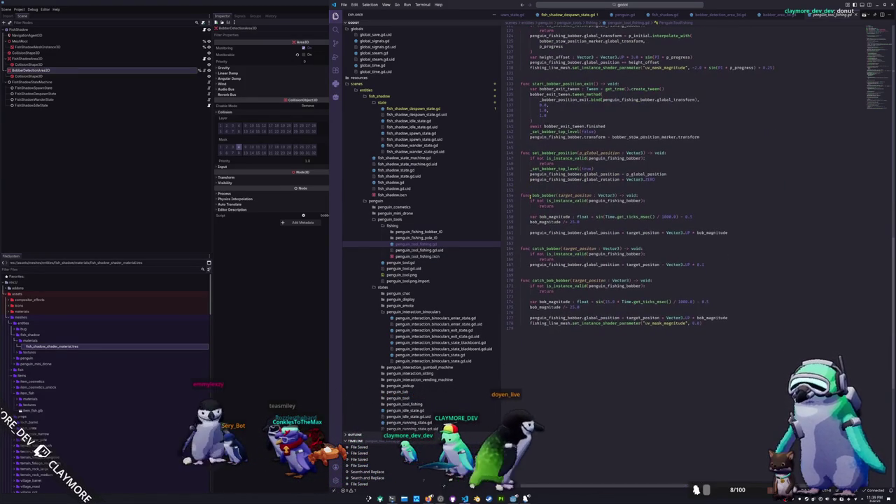
pyautogui.scroll(-1, 530, 197)
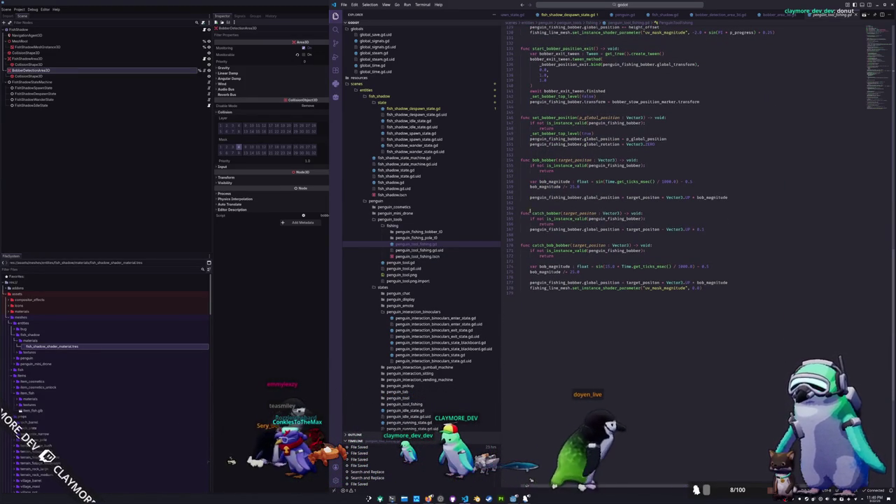
pyautogui.click(526, 237)
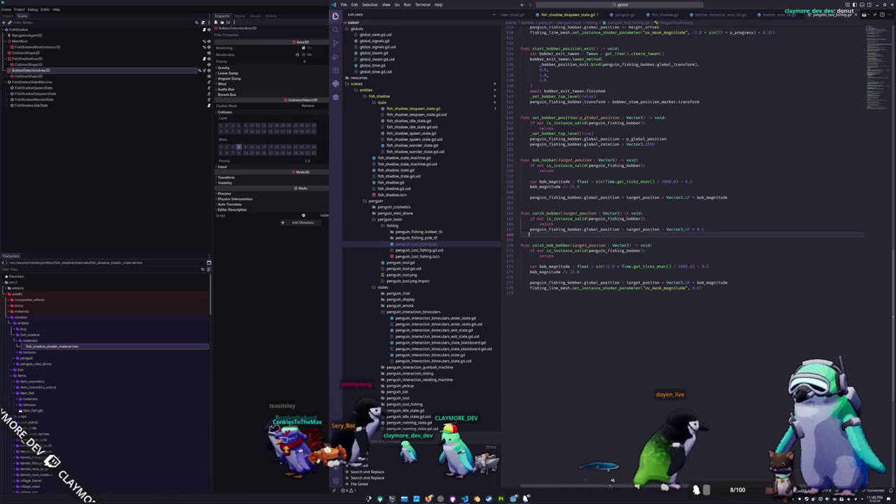
# Scroll back through the bobber enter, exit and bob functions, then down again.
pyautogui.scroll(2, 528, 233)
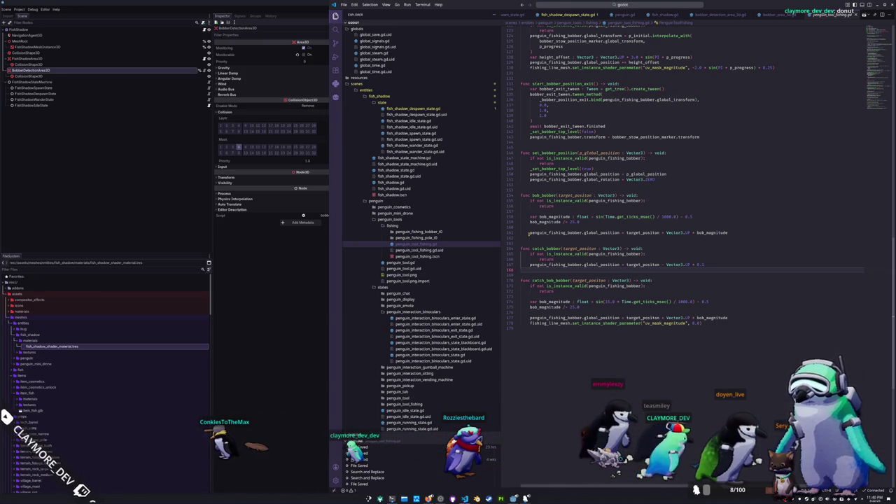
pyautogui.scroll(2, 529, 233)
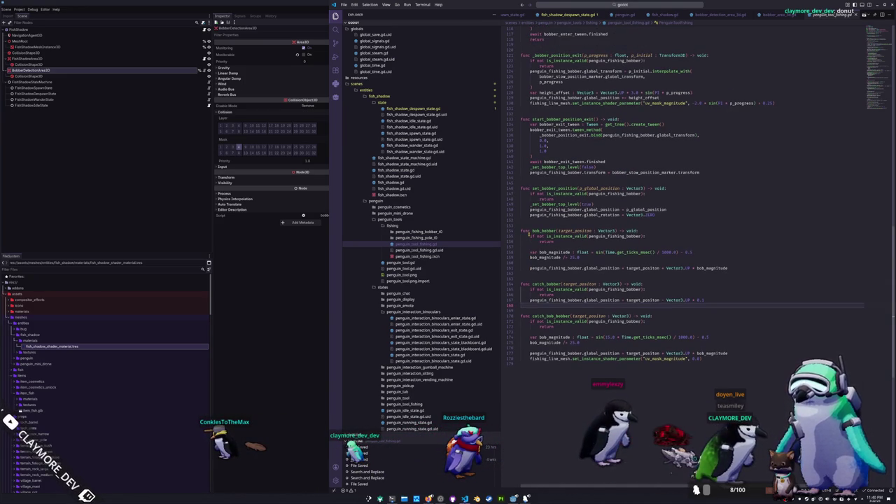
pyautogui.scroll(2, 528, 235)
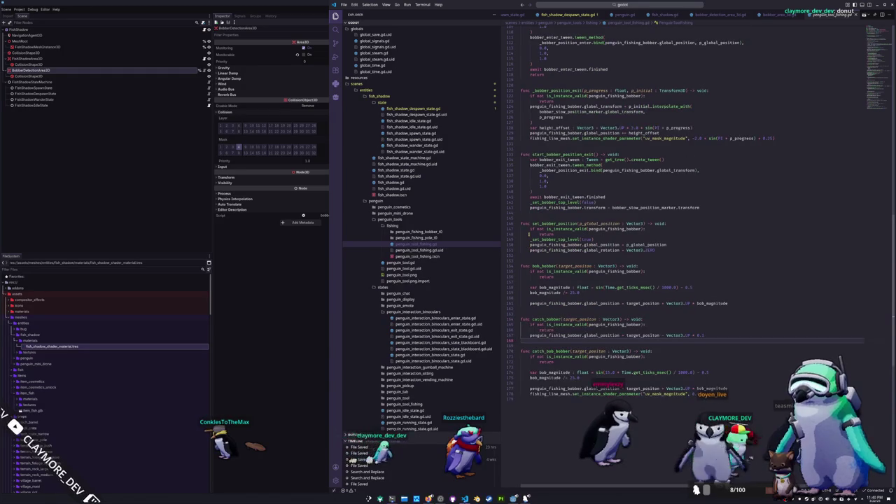
pyautogui.scroll(2, 529, 235)
pyautogui.scroll(6, 528, 234)
pyautogui.scroll(18, 528, 235)
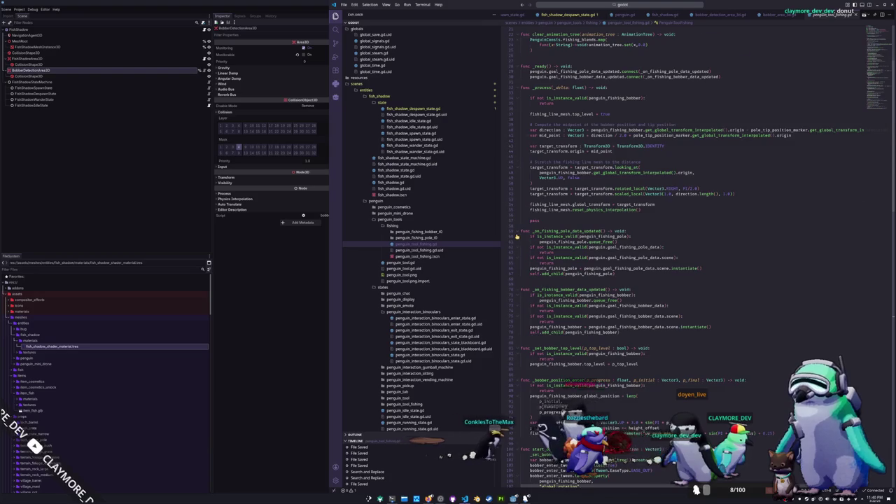
pyautogui.scroll(6, 517, 237)
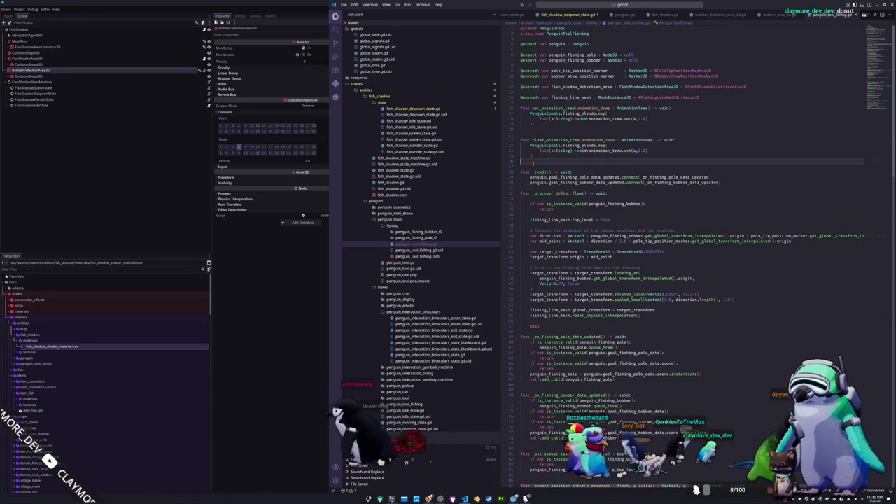
pyautogui.scroll(-4, 525, 175)
pyautogui.scroll(-15, 522, 181)
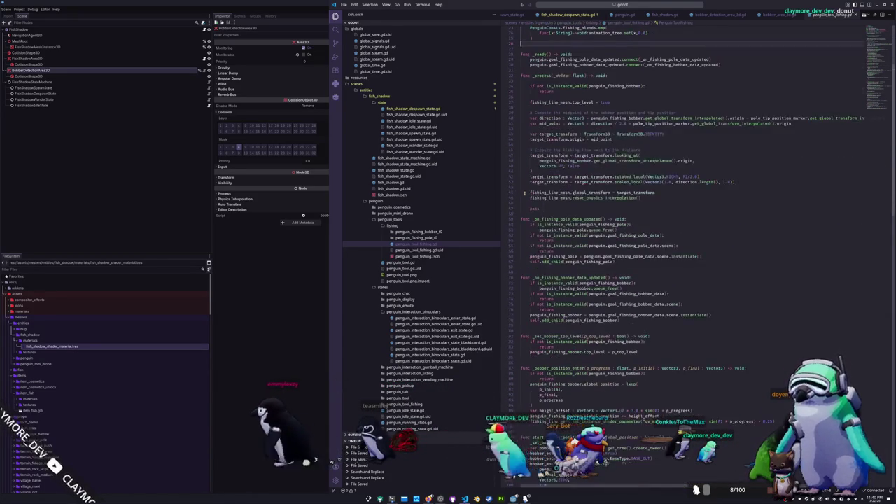
pyautogui.scroll(-2, 527, 198)
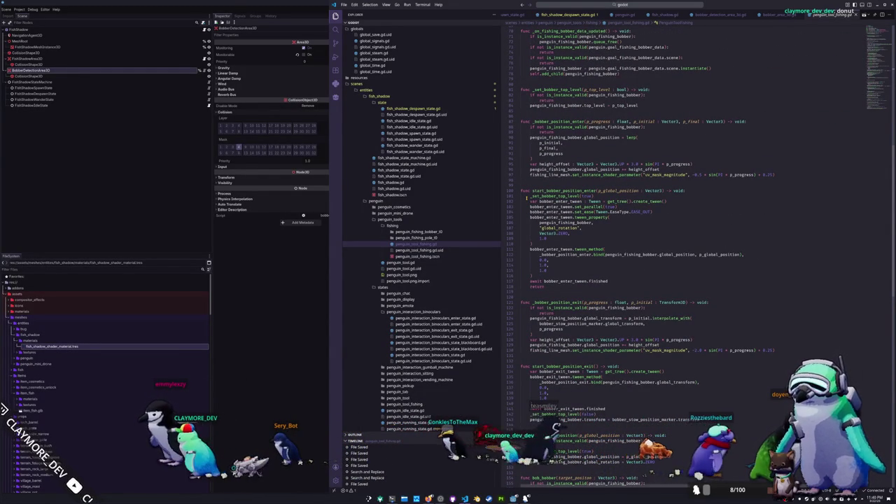
pyautogui.scroll(-10, 527, 198)
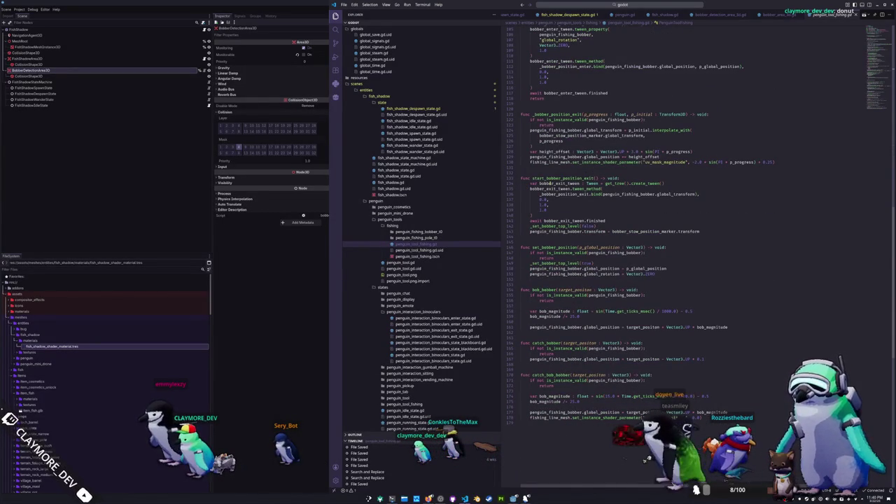
pyautogui.doubleClick(560, 178)
pyautogui.click(532, 215)
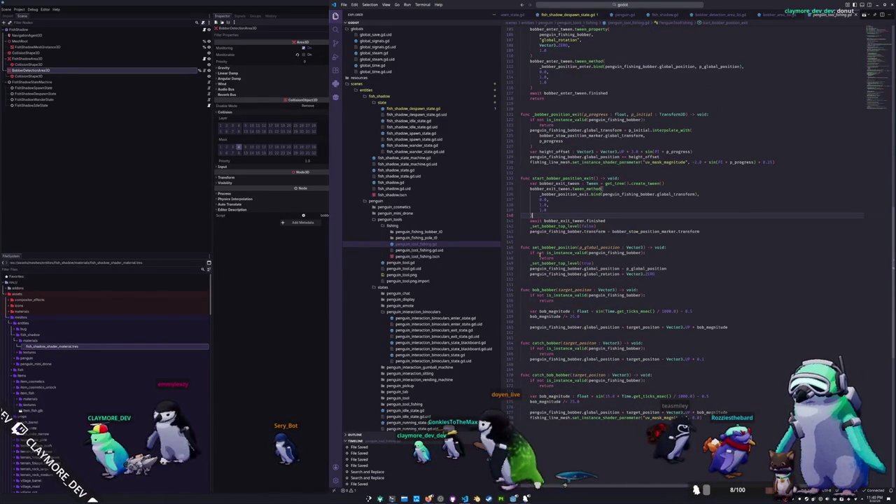
pyautogui.click(536, 278)
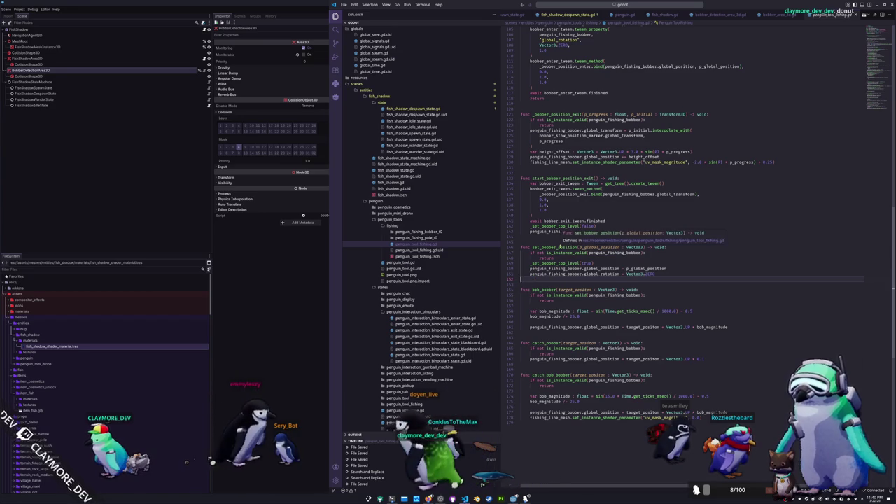
pyautogui.doubleClick(560, 247)
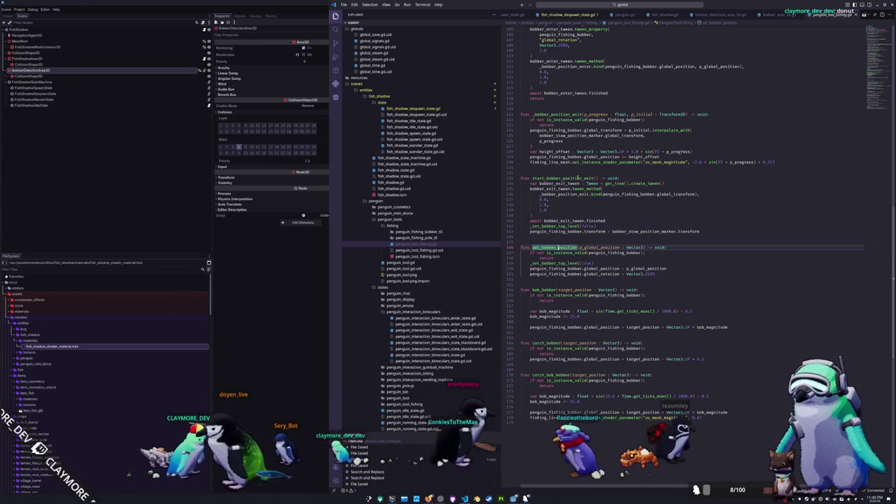
pyautogui.doubleClick(563, 178)
pyautogui.scroll(3, 563, 177)
pyautogui.doubleClick(556, 162)
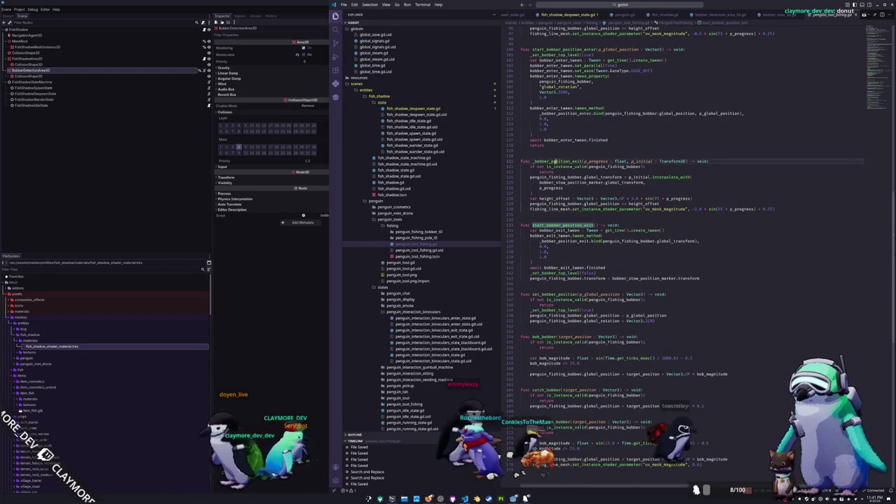
pyautogui.doubleClick(549, 295)
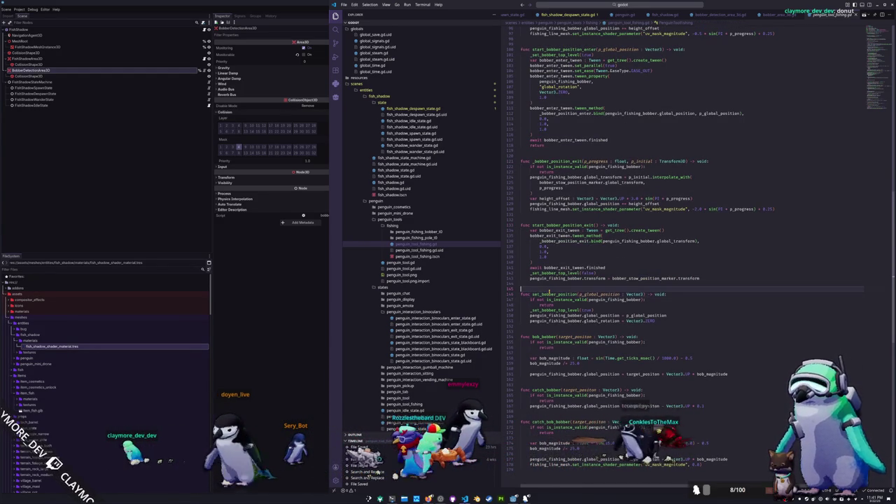
pyautogui.scroll(7, 550, 295)
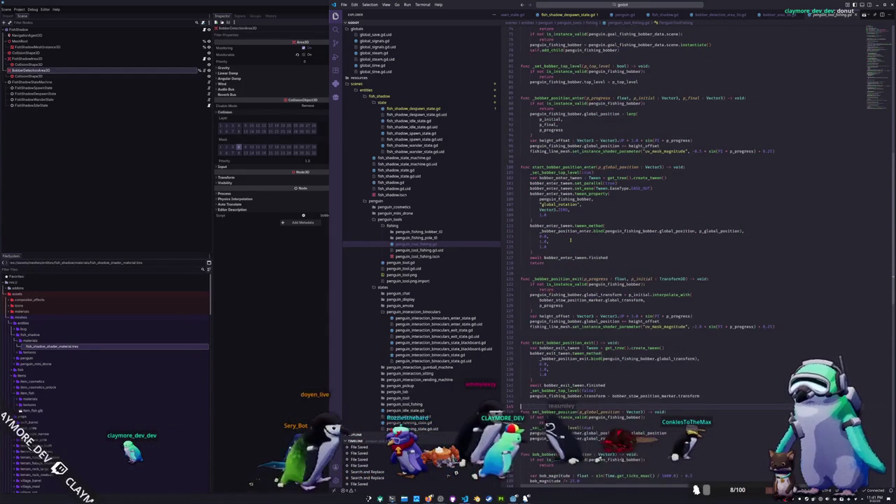
pyautogui.doubleClick(564, 167)
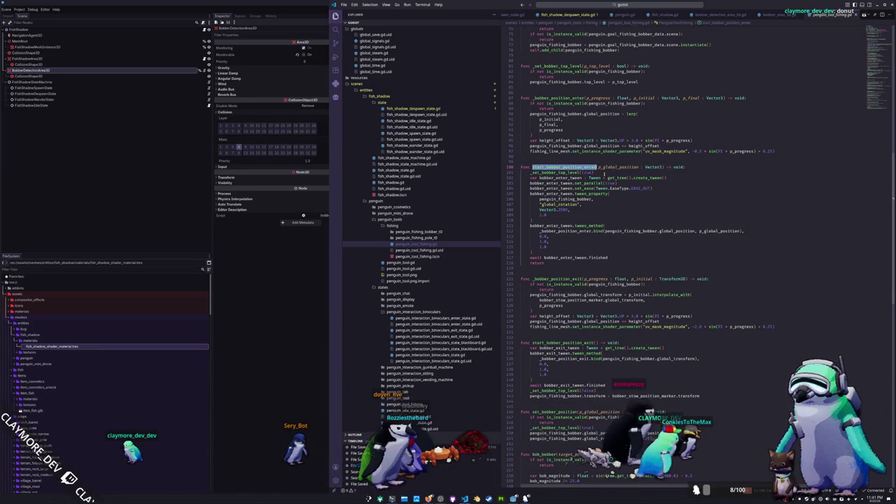
pyautogui.click(608, 172)
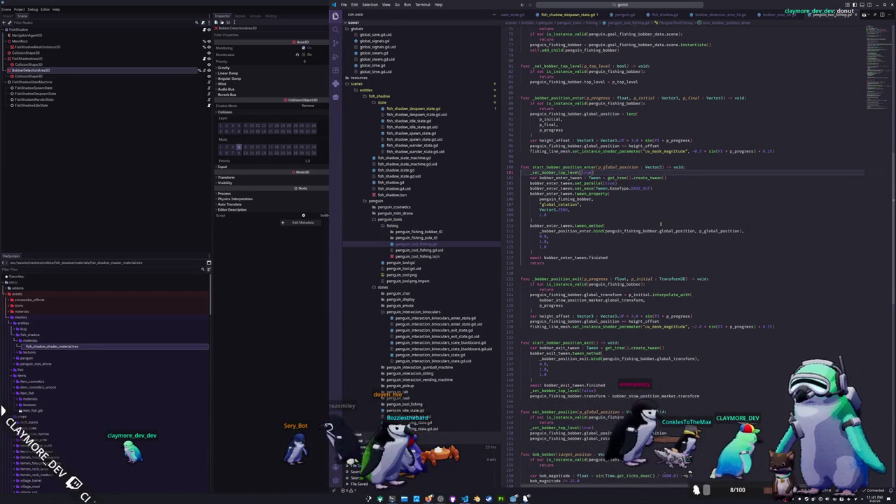
# Add bobber_area.monitorable = true after _set_bobber_top_level(true) and copy that line.
pyautogui.press('Return')
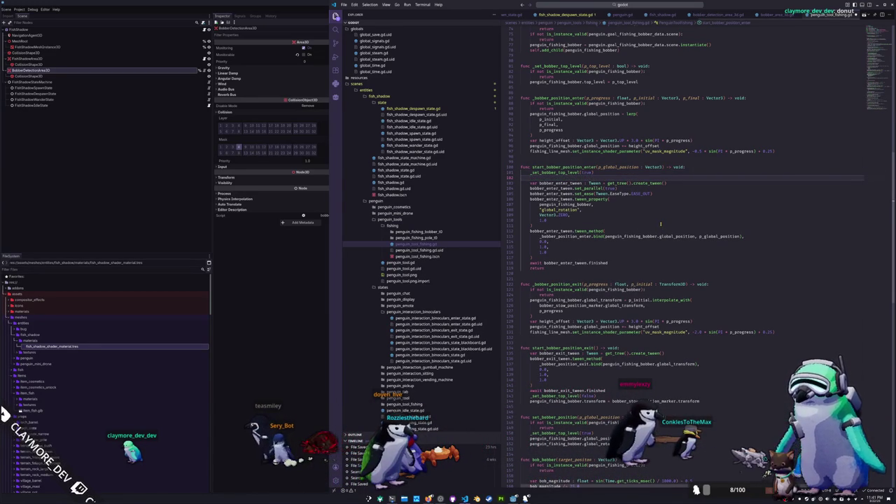
pyautogui.write('bobber_area')
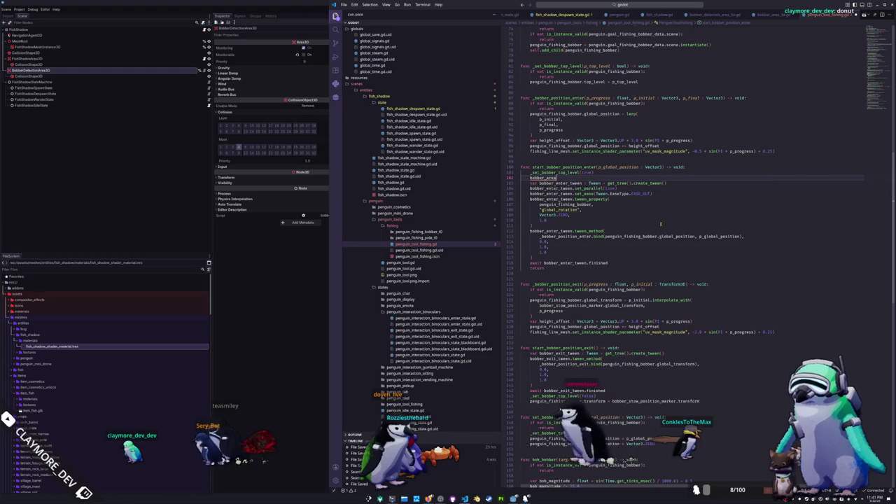
pyautogui.write('.monitor')
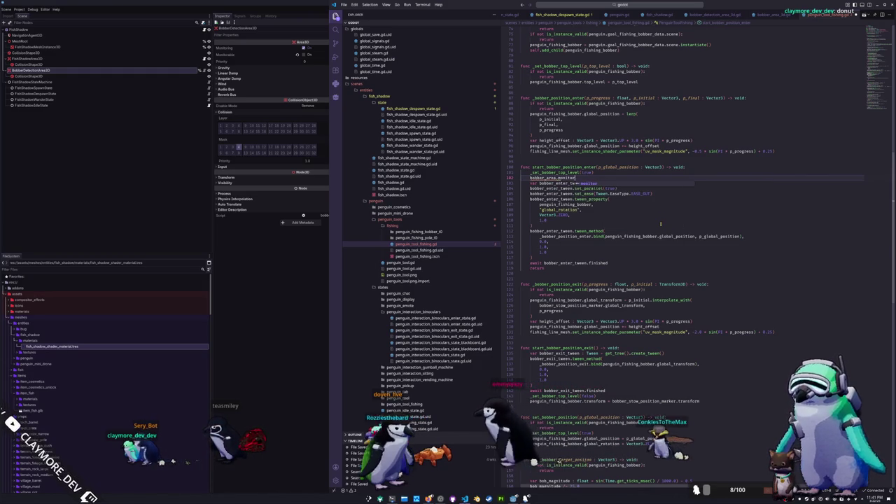
pyautogui.write('able = true')
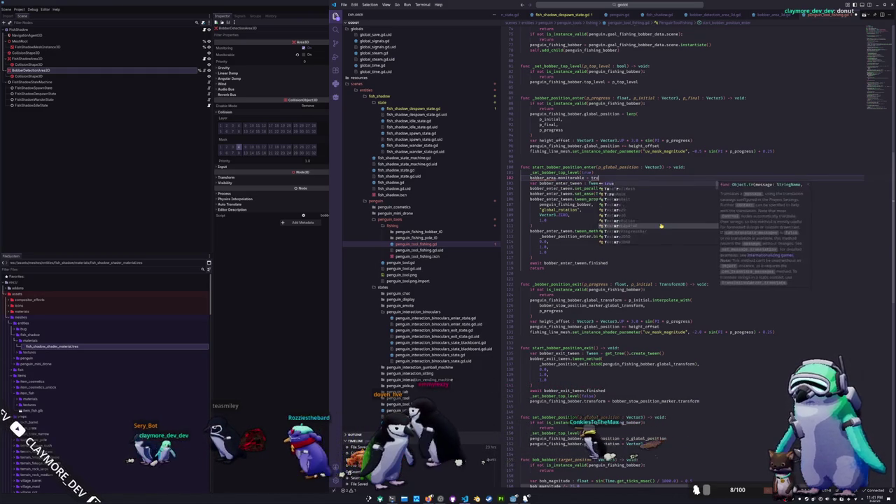
pyautogui.hotkey('shift', 'Home')
pyautogui.hotkey('shift', 'Home')
pyautogui.hotkey('ctrl', 'c')
pyautogui.press('Down')
pyautogui.press('Down')
pyautogui.press('Down')
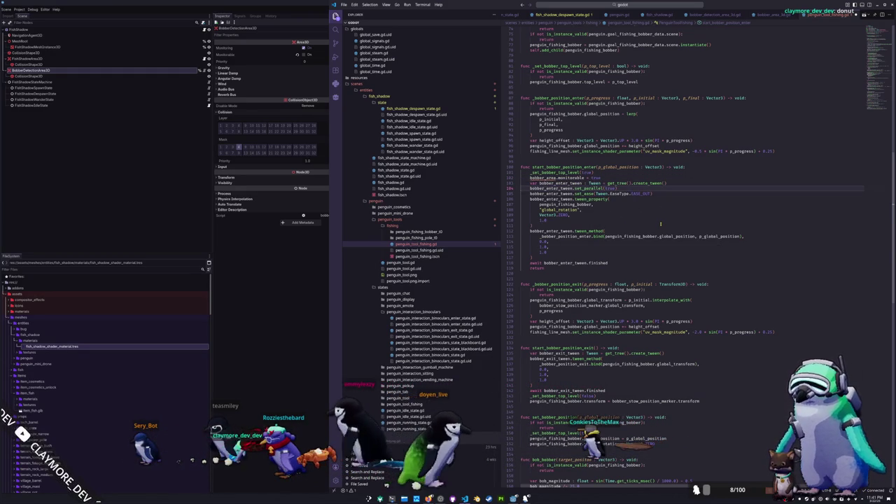
pyautogui.press('Down')
pyautogui.press('Down')
pyautogui.press('Down')
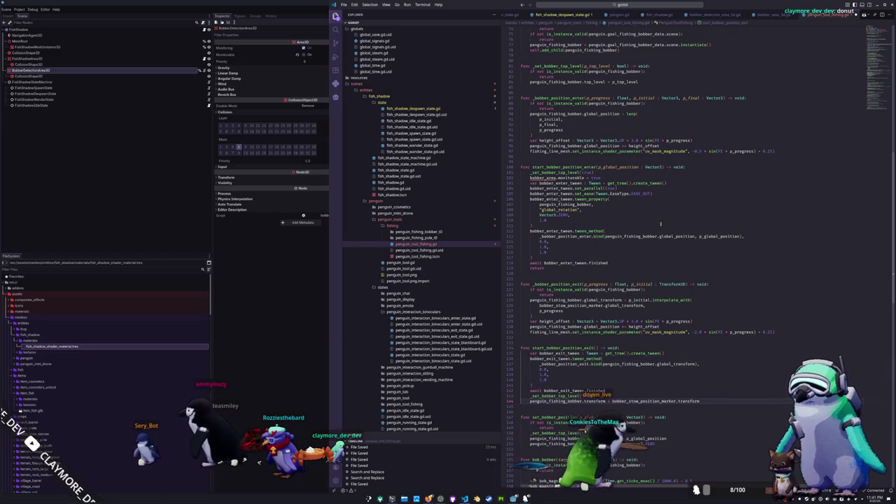
# Paste the line into the bobber exit function after the tween, changing it to monitorable = false.
pyautogui.press('Up')
pyautogui.press('End')
pyautogui.press('Return')
pyautogui.hotkey('ctrl', 'v')
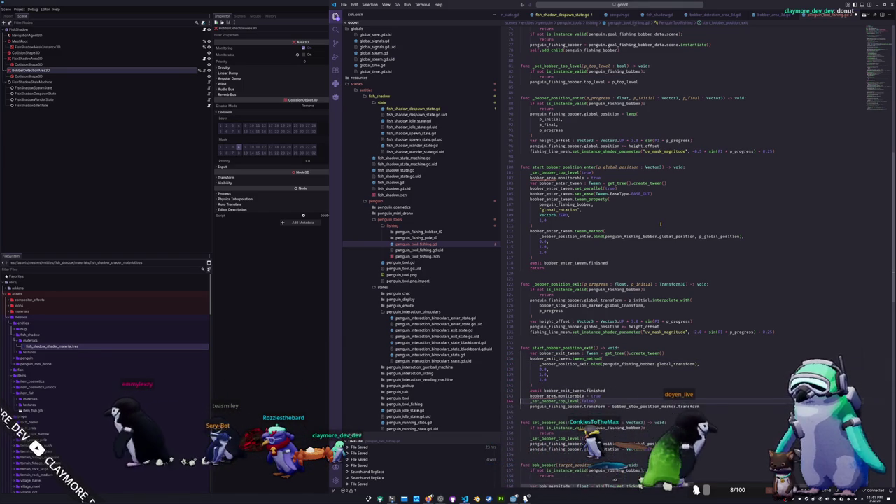
pyautogui.write('false')
pyautogui.press('Down')
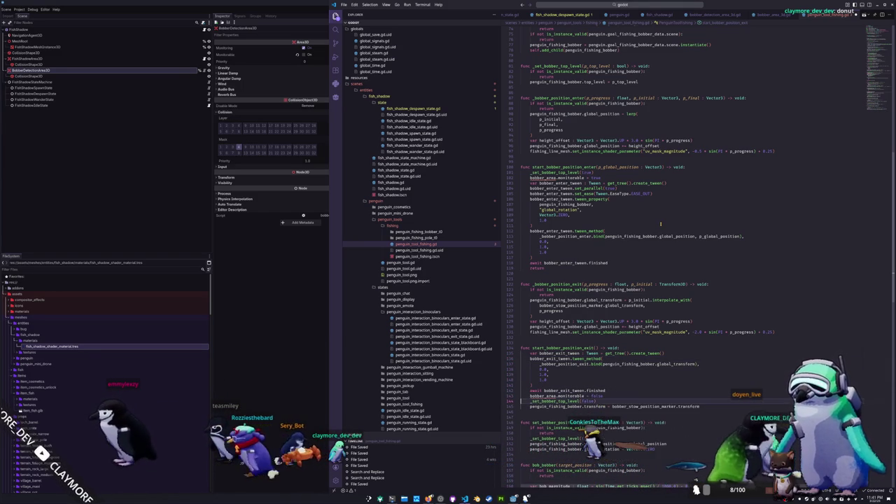
pyautogui.scroll(20, 661, 224)
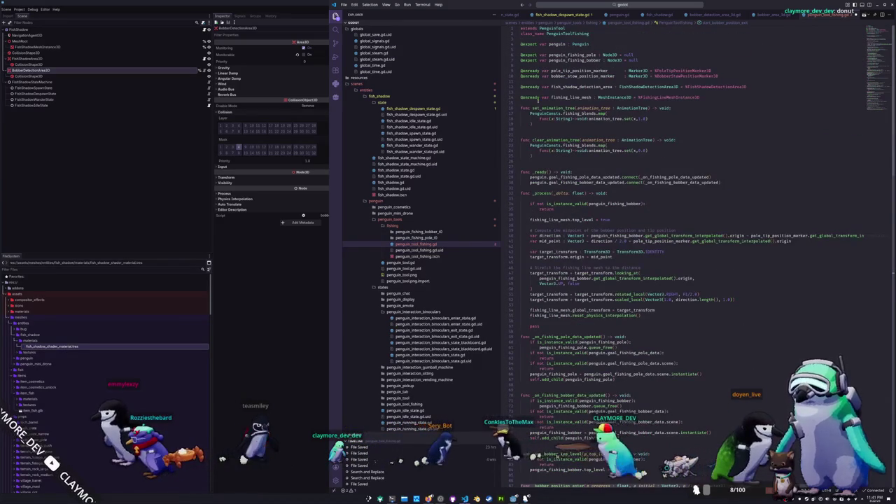
pyautogui.click(655, 82)
pyautogui.press('Up')
pyautogui.press('Up')
pyautogui.press('Up')
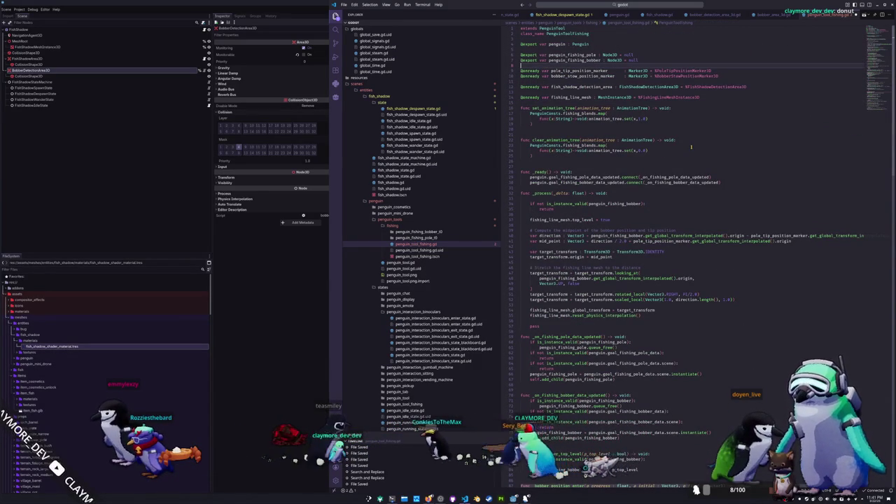
pyautogui.press('Return')
pyautogui.write('nready var bobber_area : Bobber')
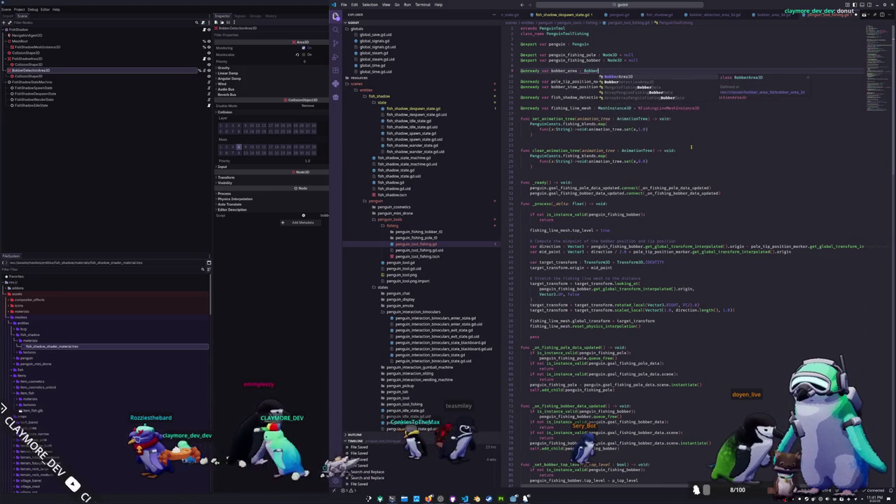
pyautogui.press('Return')
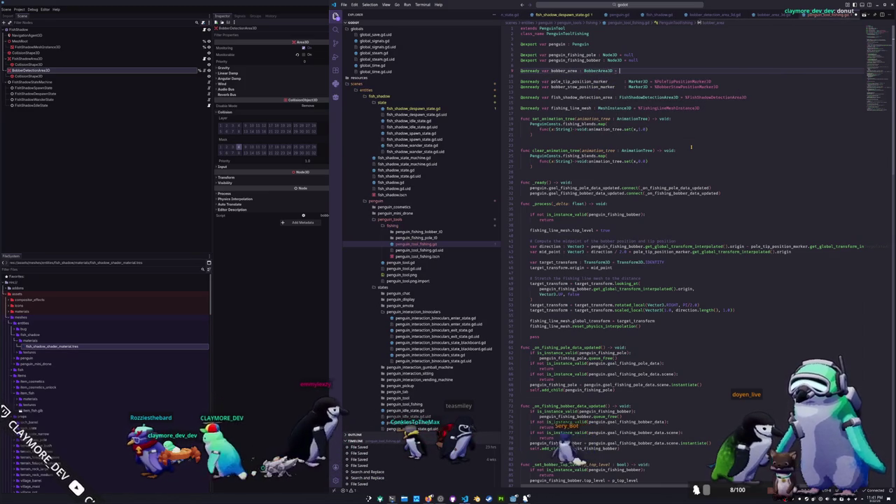
pyautogui.press('Return')
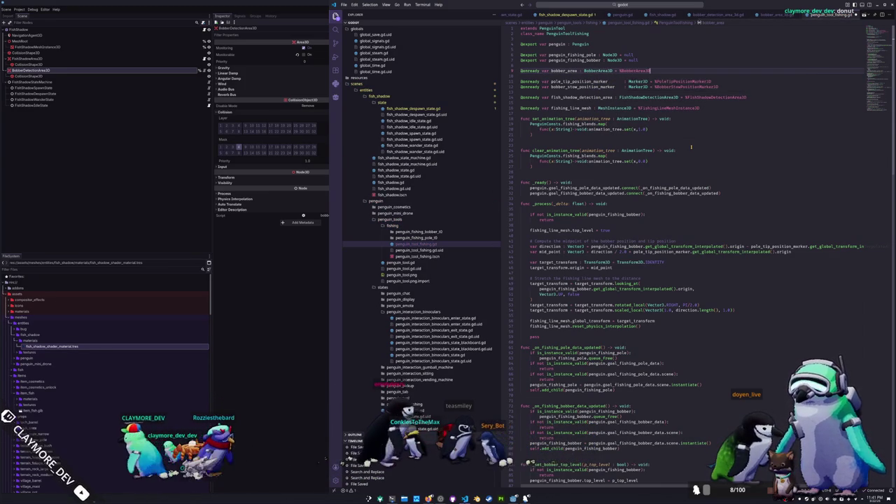
pyautogui.hotkey('alt', 'Tab')
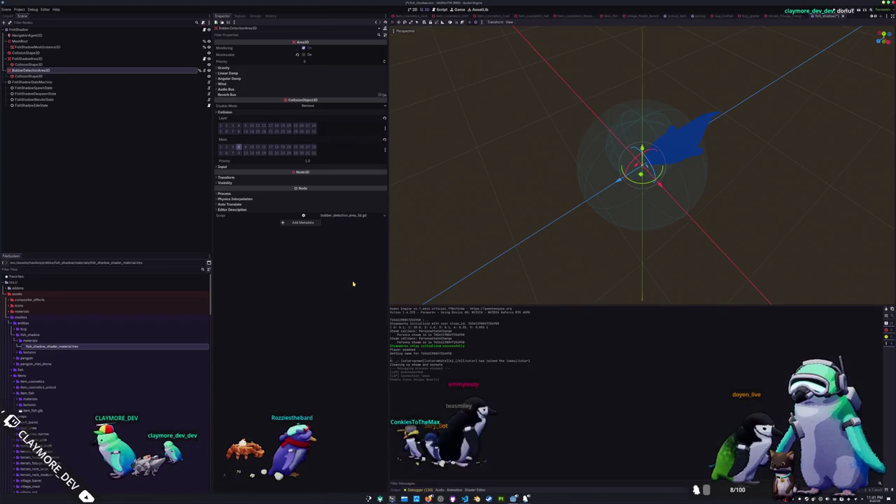
# Open penguin_tool_fishing.tscn via Quick Open search 'fishing_tool' and select its BobberArea3D node.
pyautogui.hotkey('alt', 'shift', 'o')
pyautogui.write('fishing_tool')
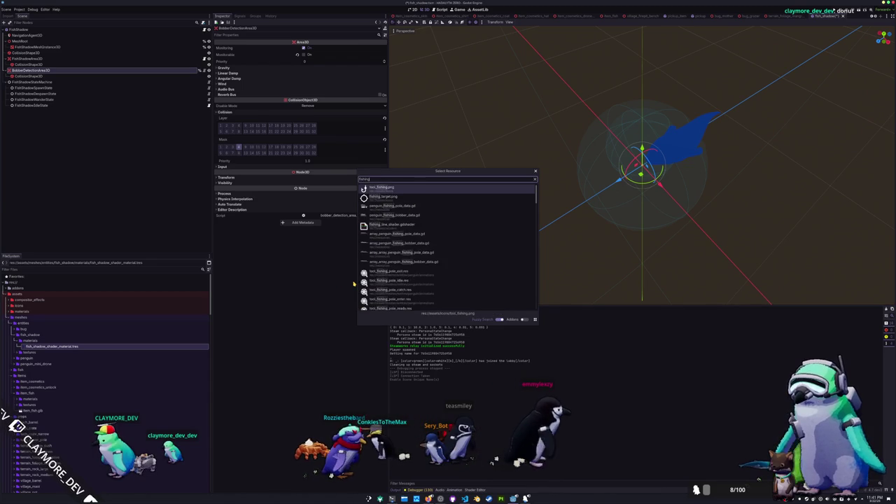
pyautogui.press('Down')
pyautogui.press('Down')
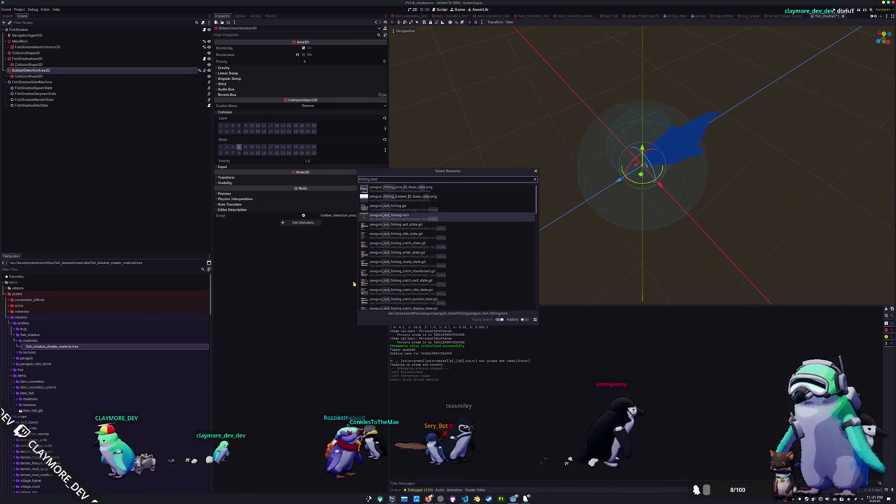
pyautogui.press('Return')
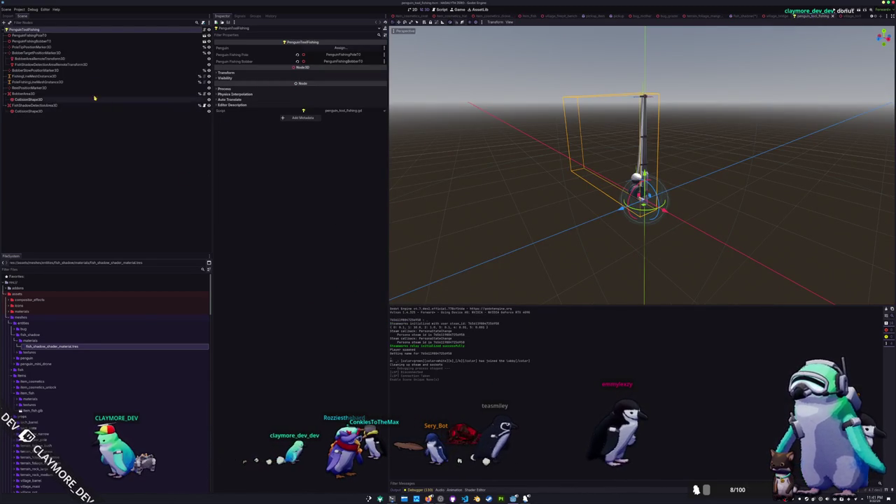
pyautogui.click(91, 94)
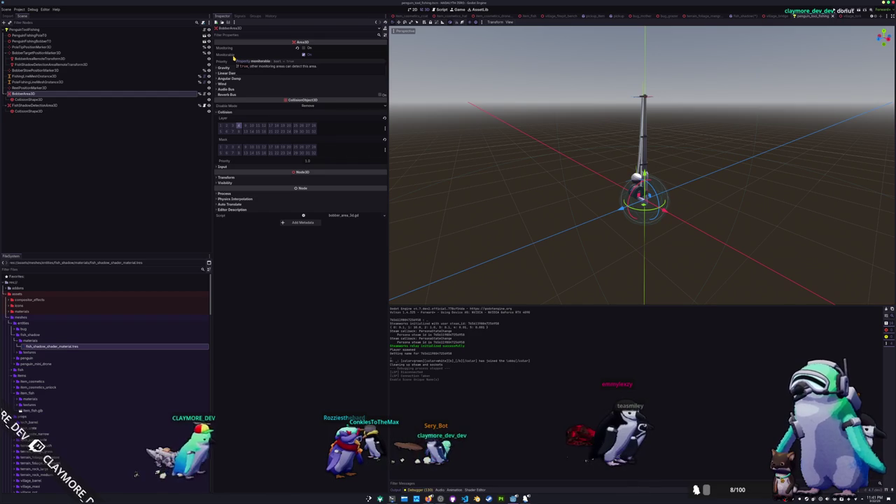
pyautogui.hotkey('alt', 'Tab')
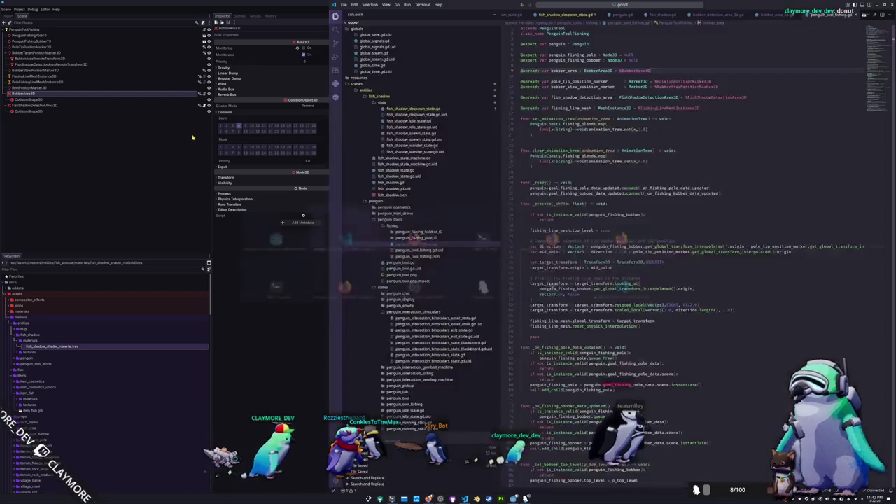
# Remove the extra empty line above _ready, then find the threshold check in fish_shadow.gd.
pyautogui.click(541, 175)
pyautogui.press('Delete')
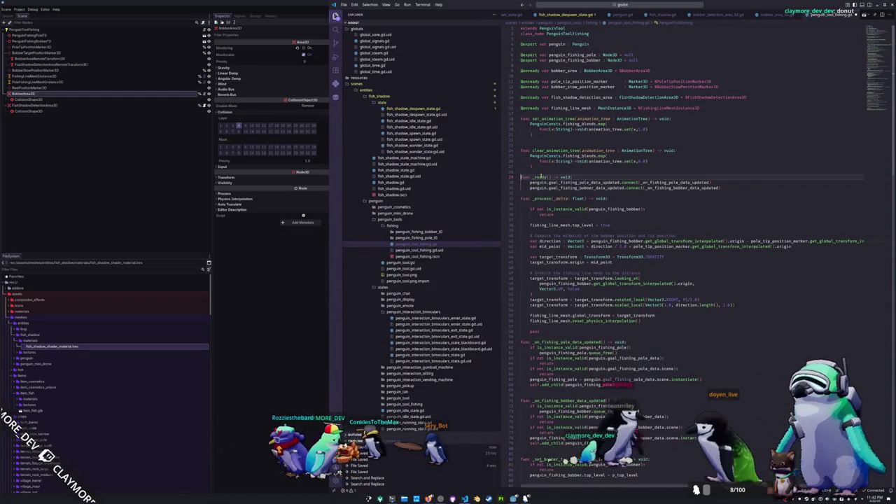
pyautogui.click(420, 110)
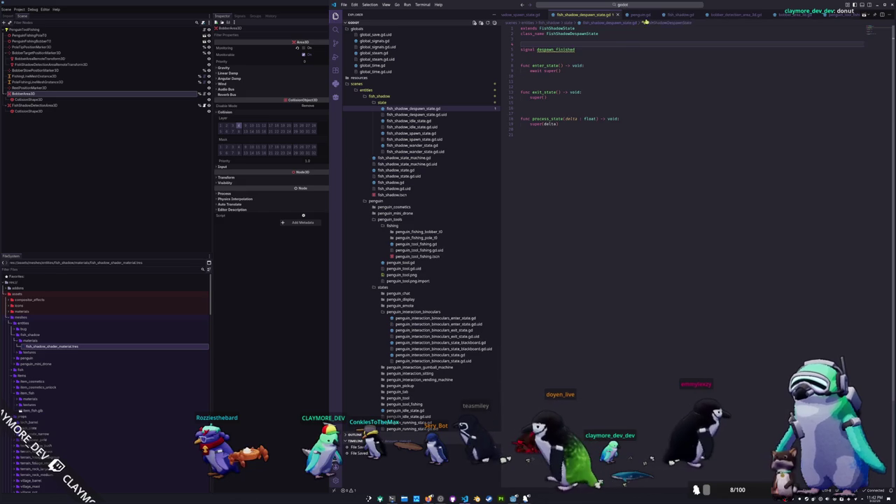
pyautogui.click(679, 14)
pyautogui.click(586, 210)
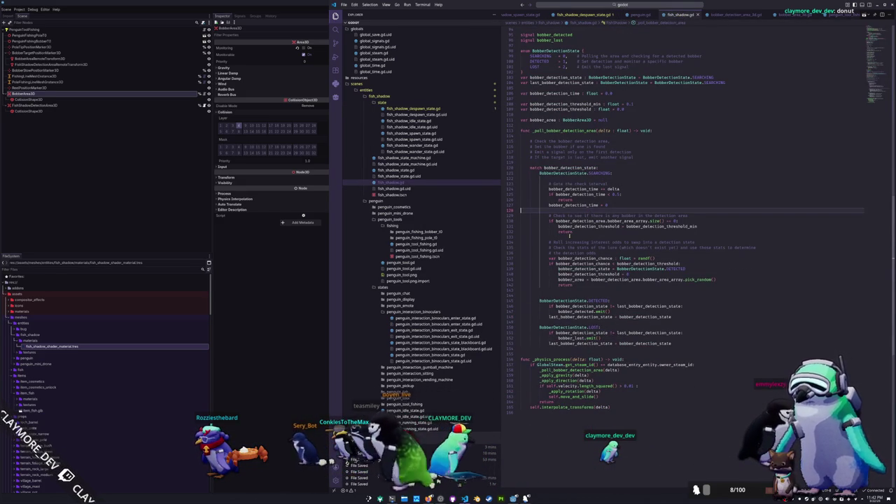
pyautogui.click(568, 237)
pyautogui.click(576, 285)
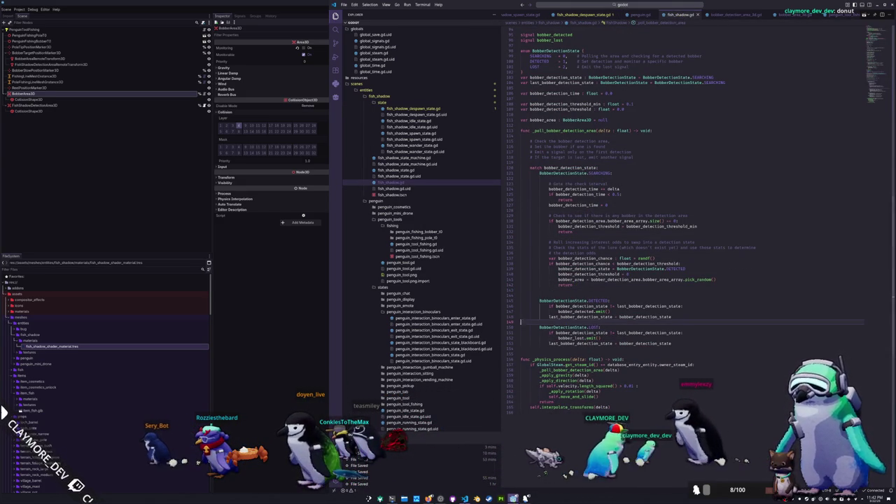
# Run the game with F5 and add print("BOBBER IN AREA") after the threshold return.
pyautogui.hotkey('alt', 'Tab')
pyautogui.press('F5')
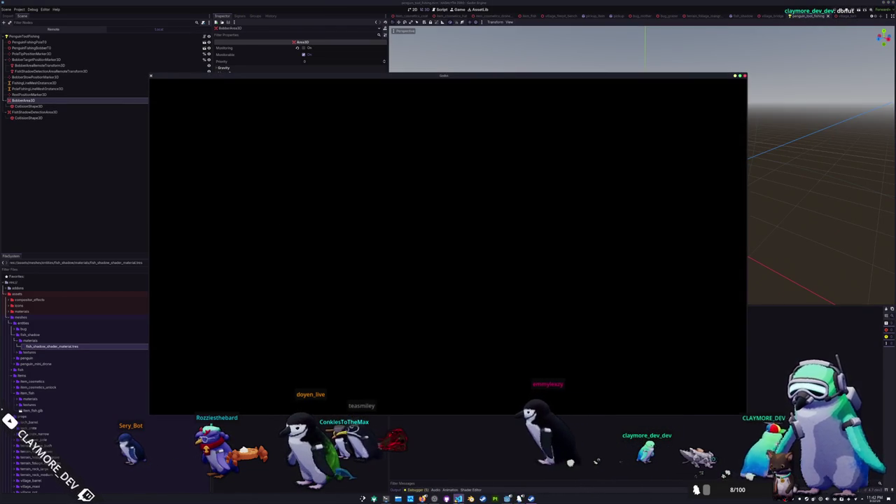
pyautogui.hotkey('alt', 'Tab')
pyautogui.click(580, 286)
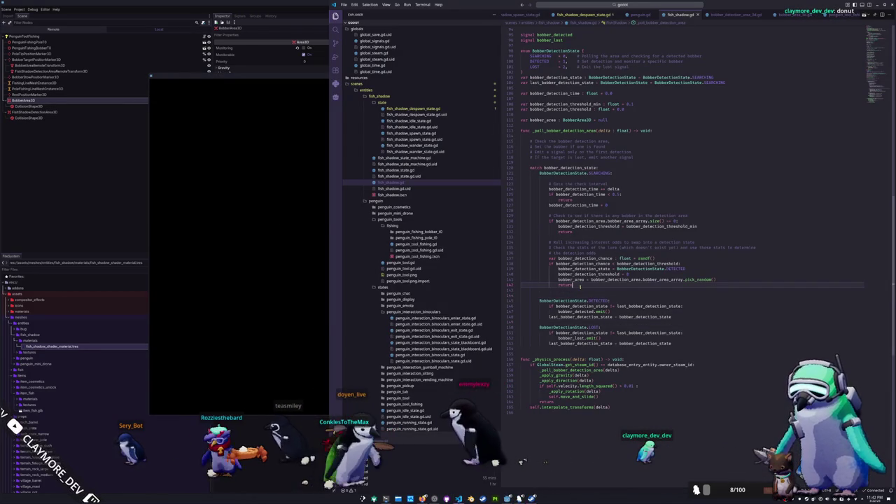
pyautogui.click(630, 273)
pyautogui.click(694, 270)
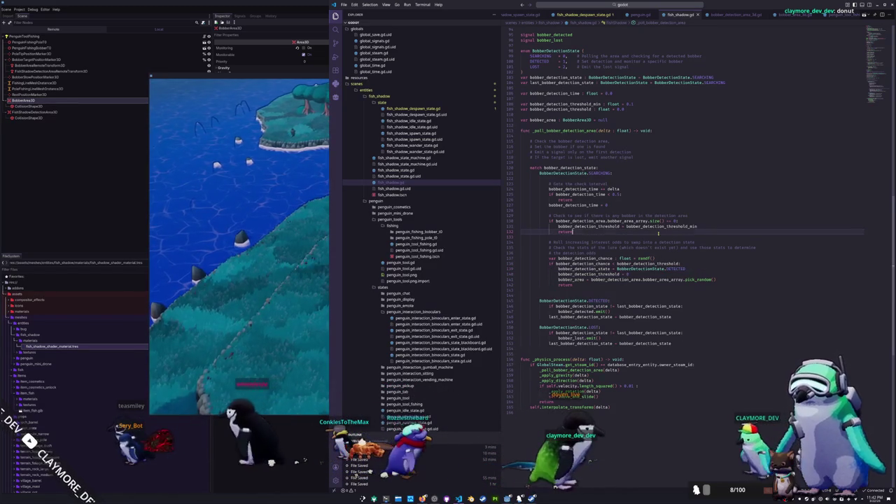
pyautogui.click(658, 233)
pyautogui.press('Return')
pyautogui.write('print("H')
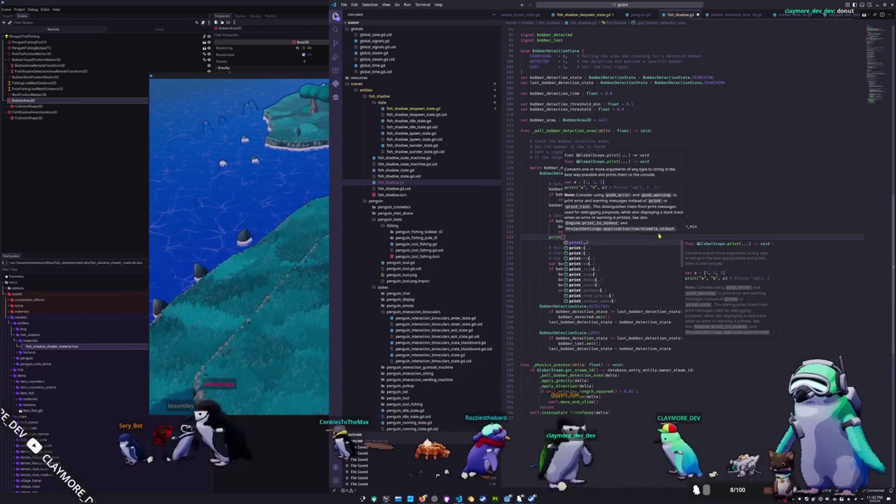
pyautogui.write('OBBER IN ')
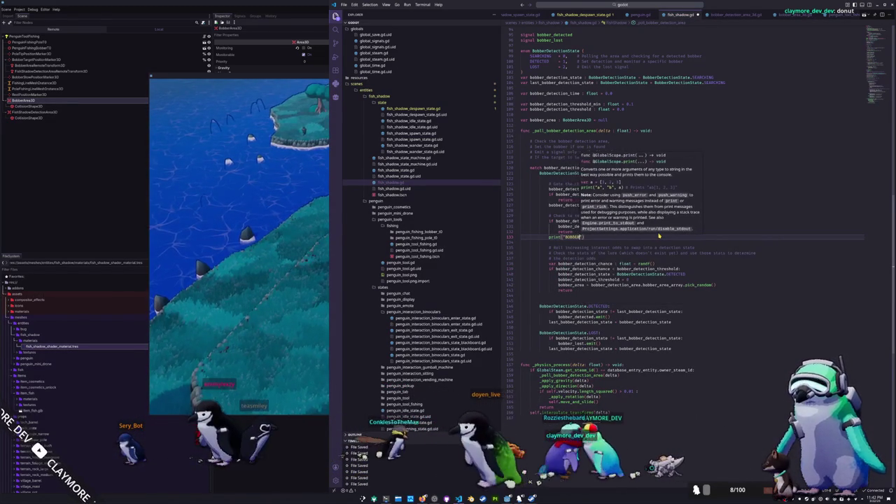
pyautogui.write('AREA')
pyautogui.press('Down')
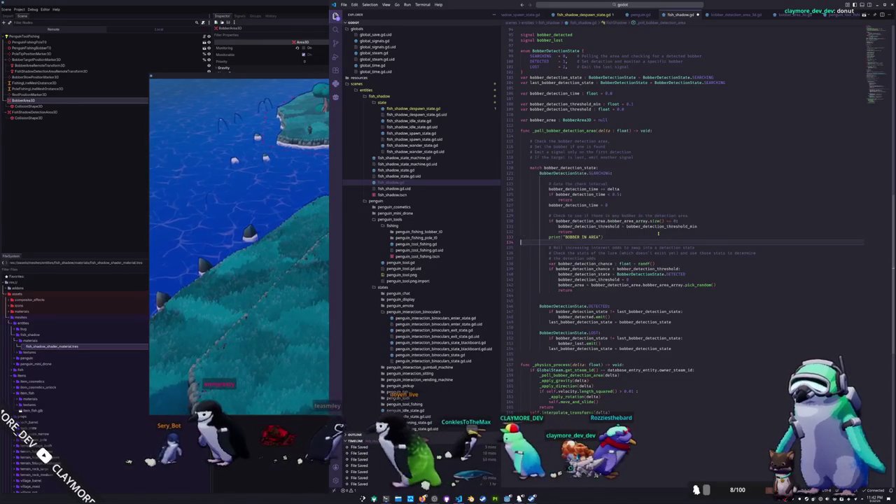
pyautogui.hotkey('alt', 'Tab')
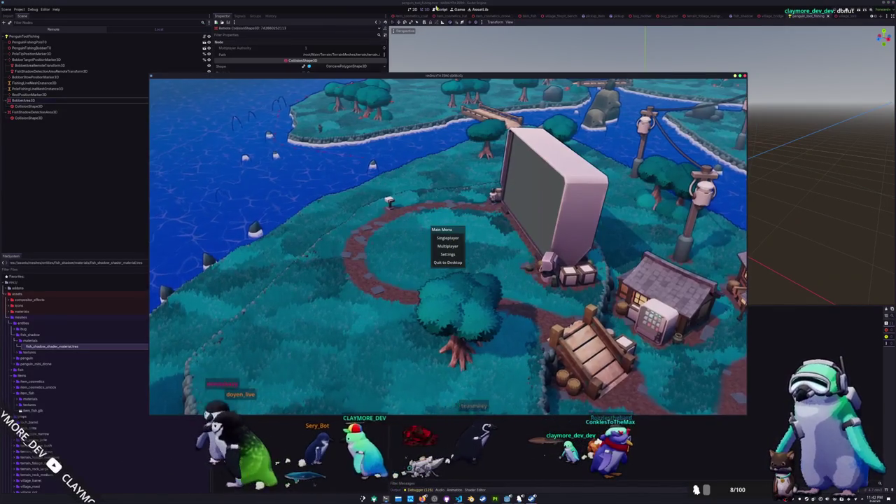
# Bring up the running game, walk the penguin through the village, and open the tools menu.
pyautogui.click(459, 9)
pyautogui.click(460, 9)
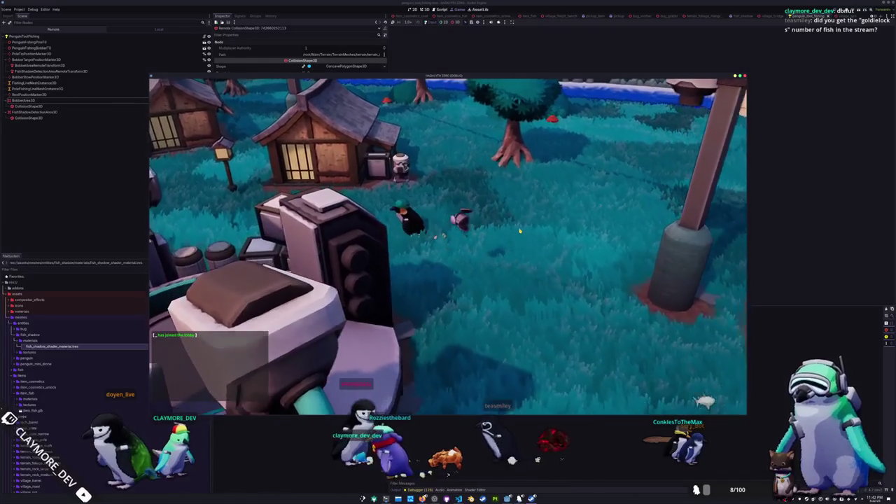
pyautogui.press('a')
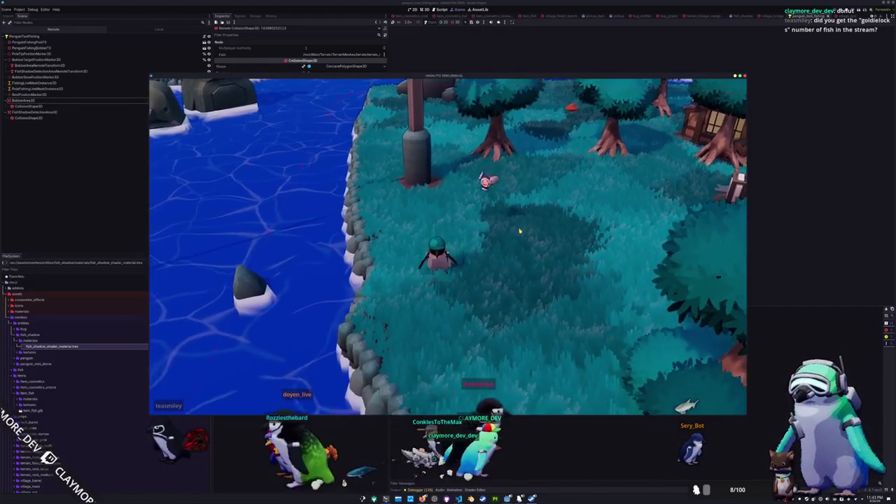
pyautogui.press('Tab')
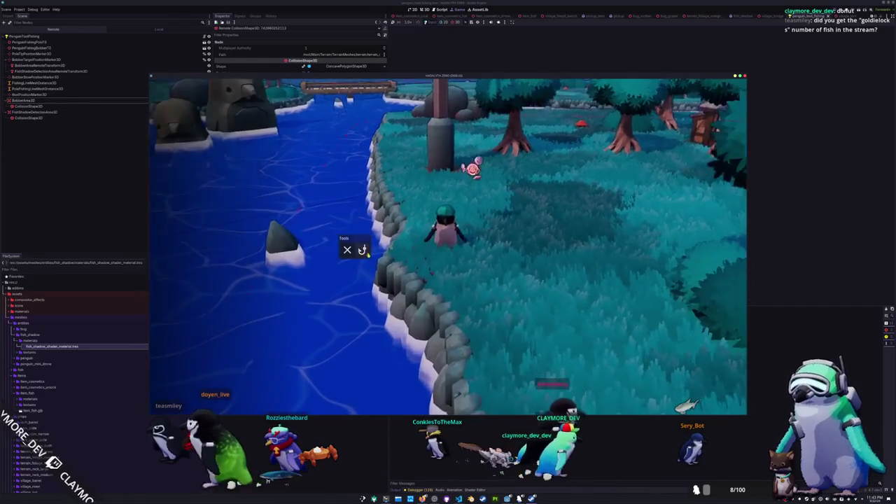
# Equip the fishing rod and walk the penguin along the shore and across the bridge.
pyautogui.click(362, 250)
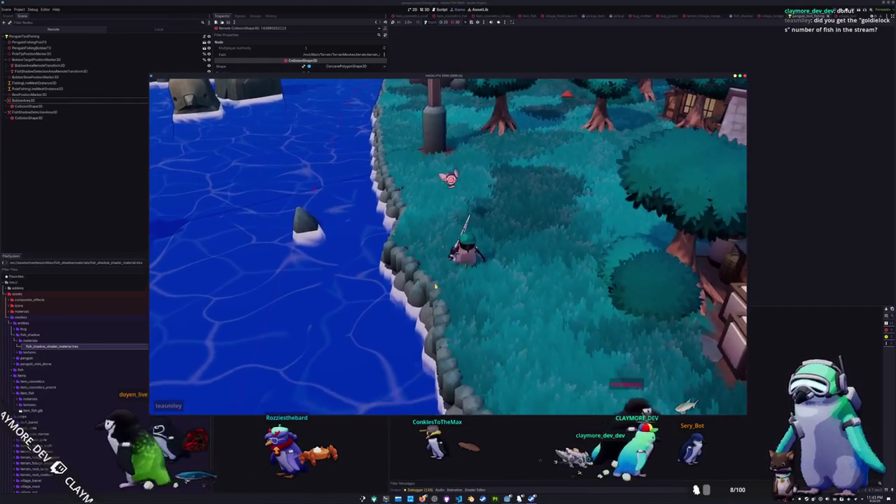
pyautogui.press('d')
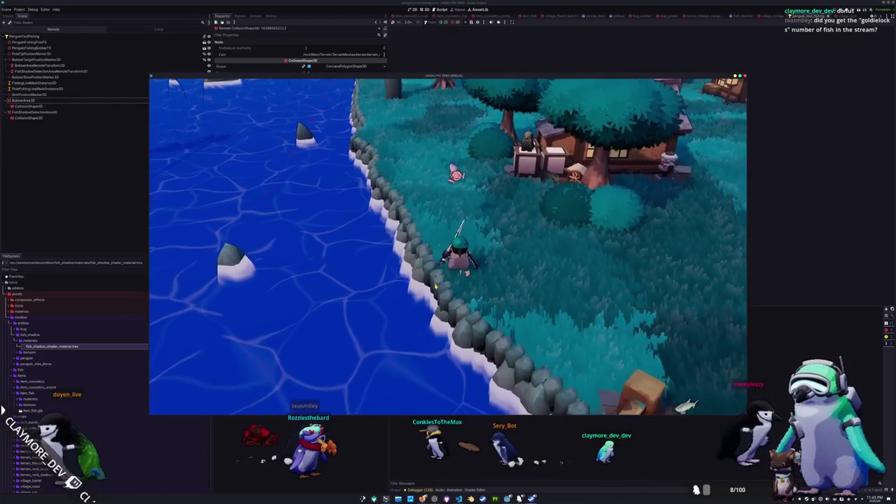
pyautogui.press('s')
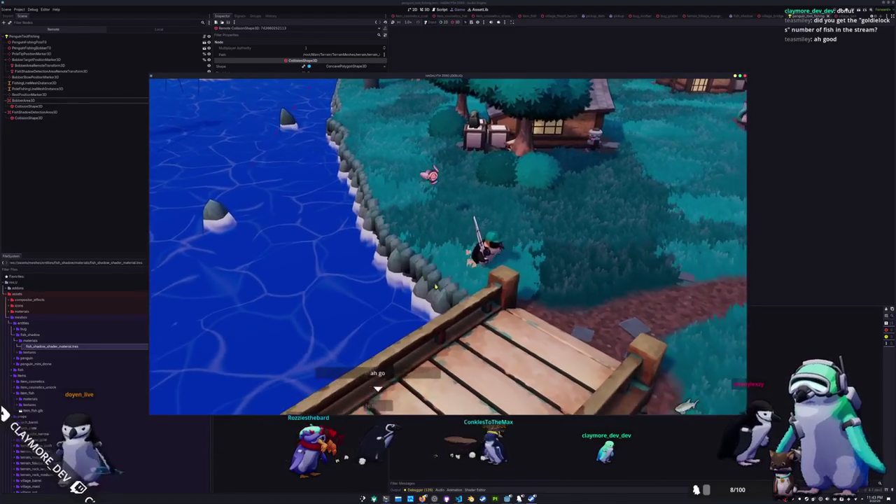
pyautogui.press('a')
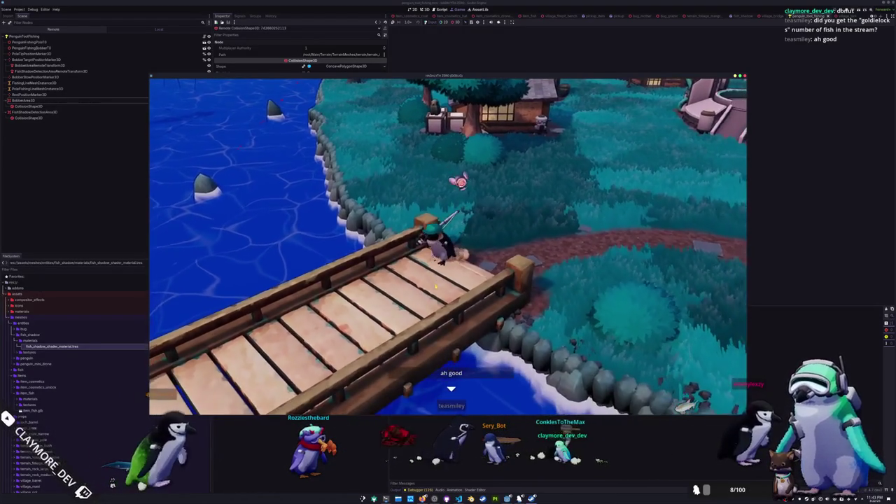
pyautogui.press('a')
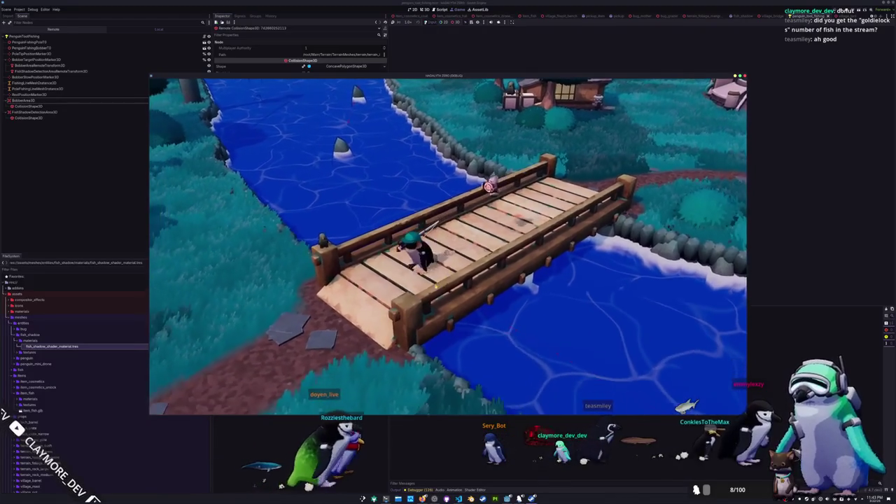
pyautogui.press('s')
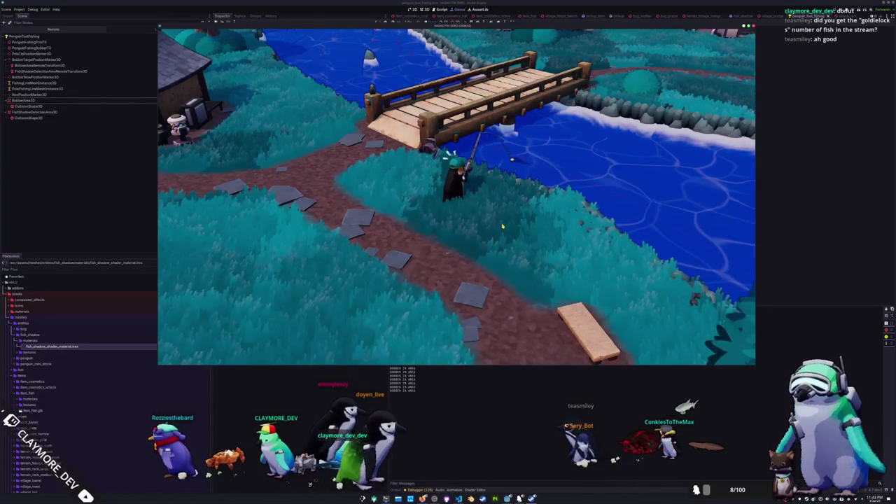
# Return to the bridge and cast the bobber into the stream, triggering BOBBER IN AREA output.
pyautogui.press('w')
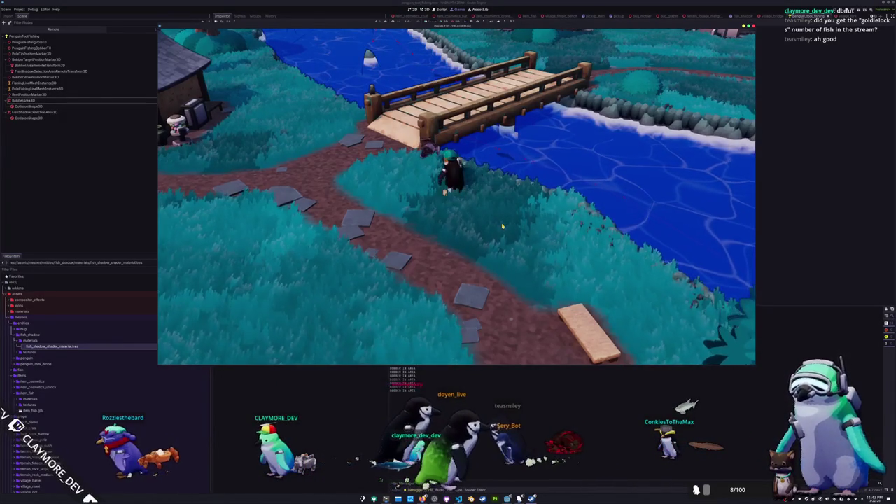
pyautogui.press('w')
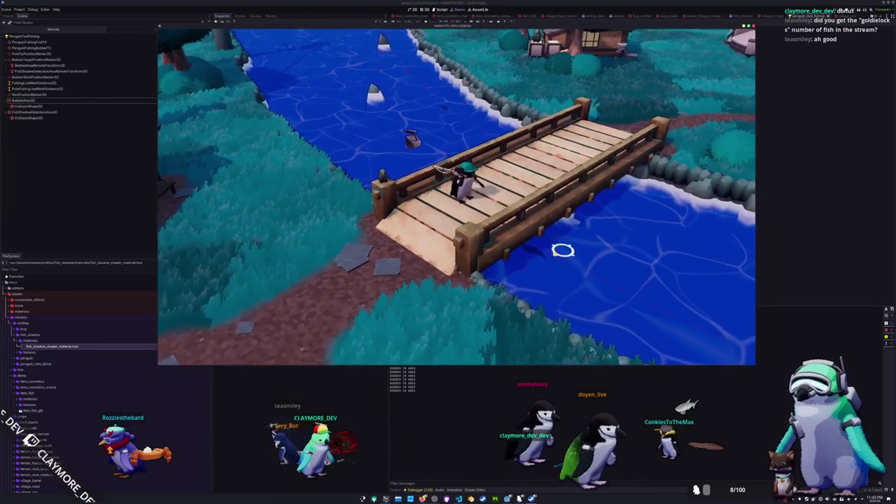
pyautogui.click(552, 250)
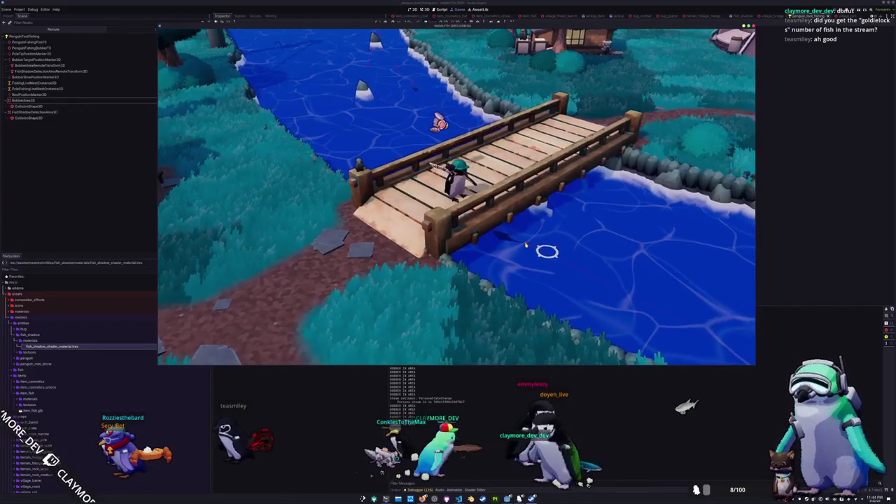
pyautogui.click(526, 244)
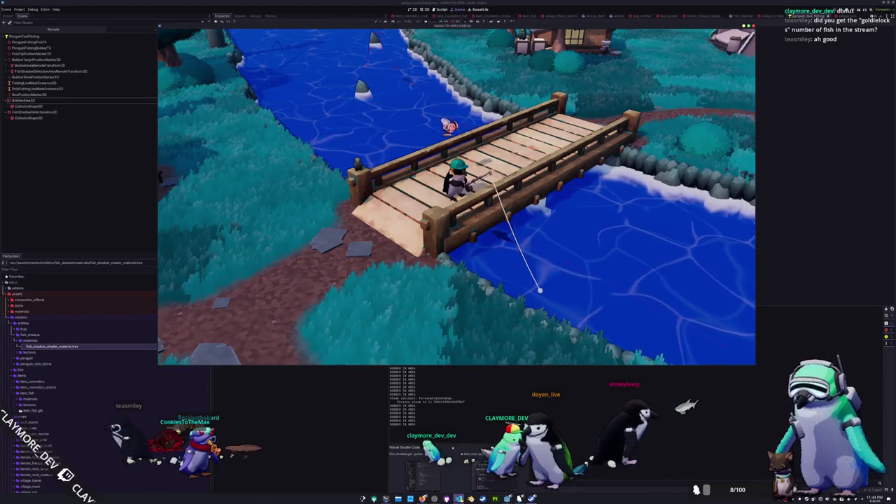
pyautogui.hotkey('alt', 'Tab')
pyautogui.scroll(3, 630, 245)
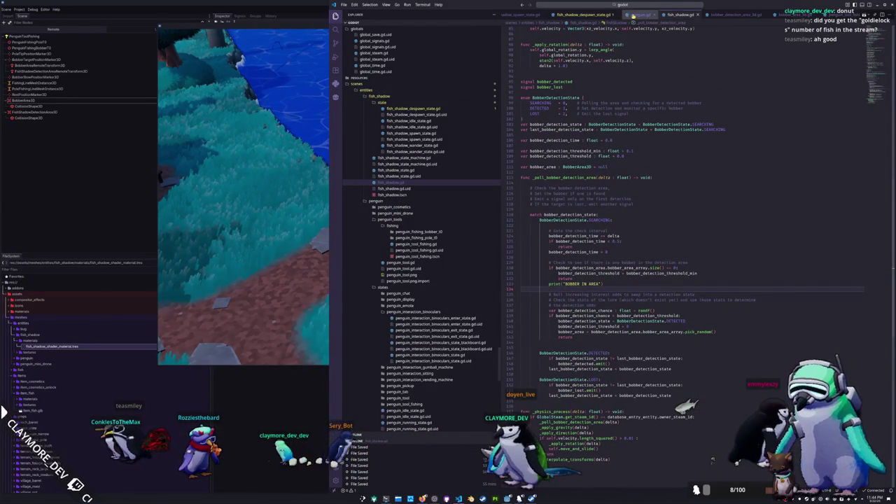
# Open penguin.gd, then recast the bobber from the bridge several times while watching the debugger output.
pyautogui.click(637, 15)
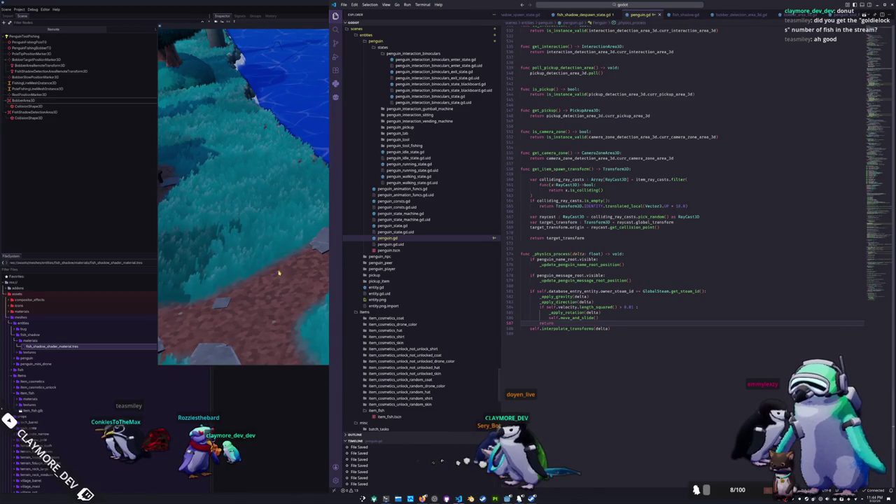
pyautogui.hotkey('alt', 'Tab')
pyautogui.hotkey('alt', 'Tab')
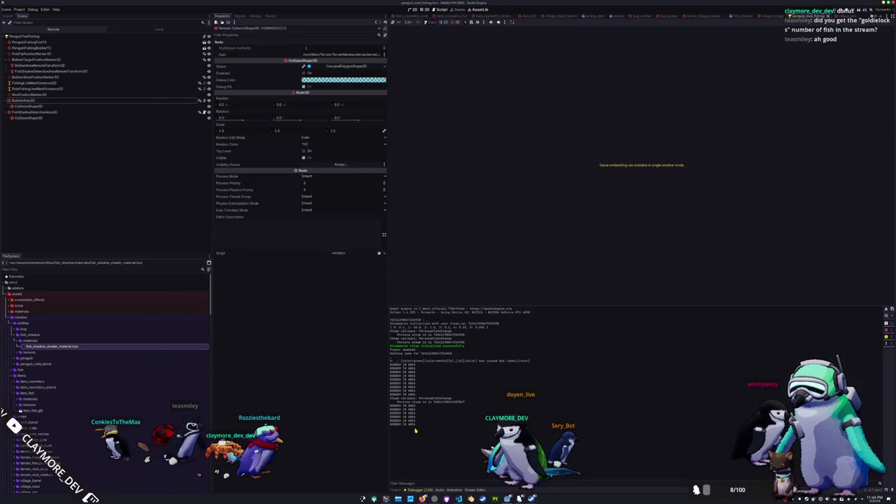
pyautogui.hotkey('alt', 'Tab')
pyautogui.click(526, 281)
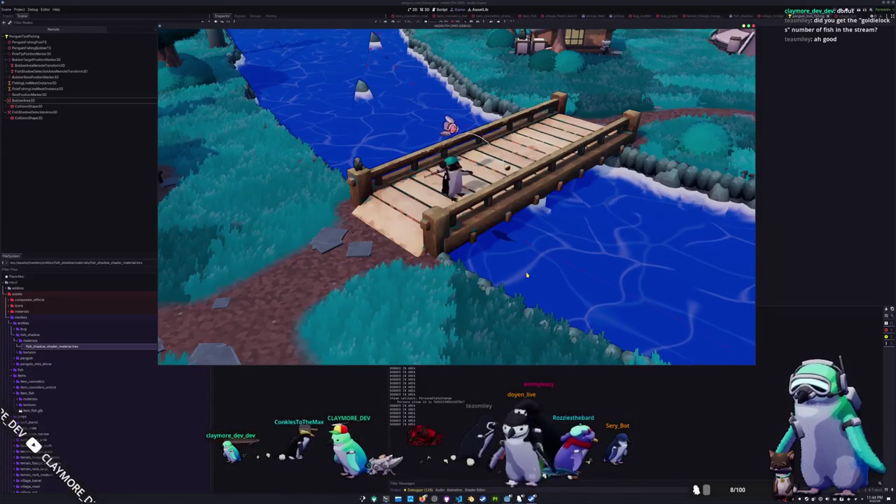
pyautogui.press('a')
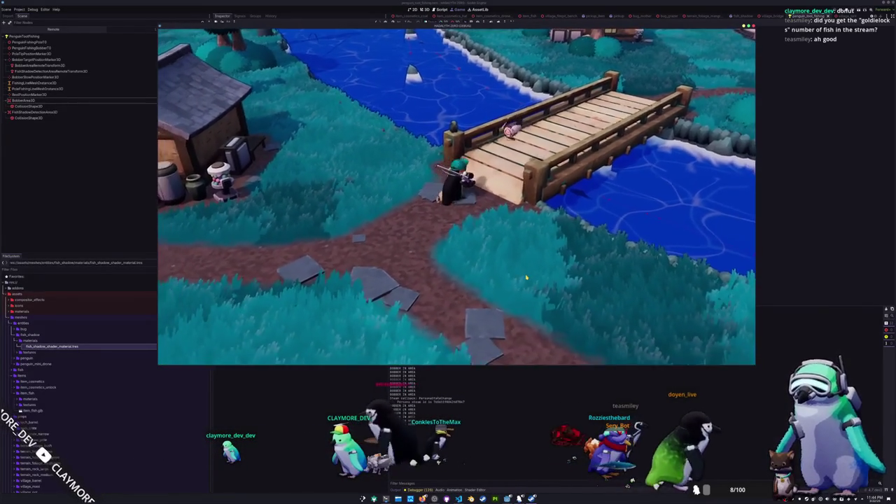
pyautogui.press('d')
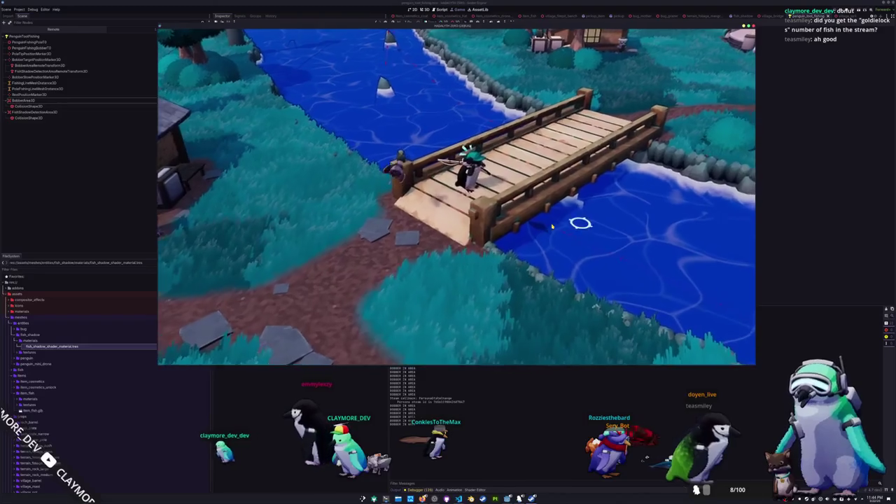
pyautogui.click(536, 278)
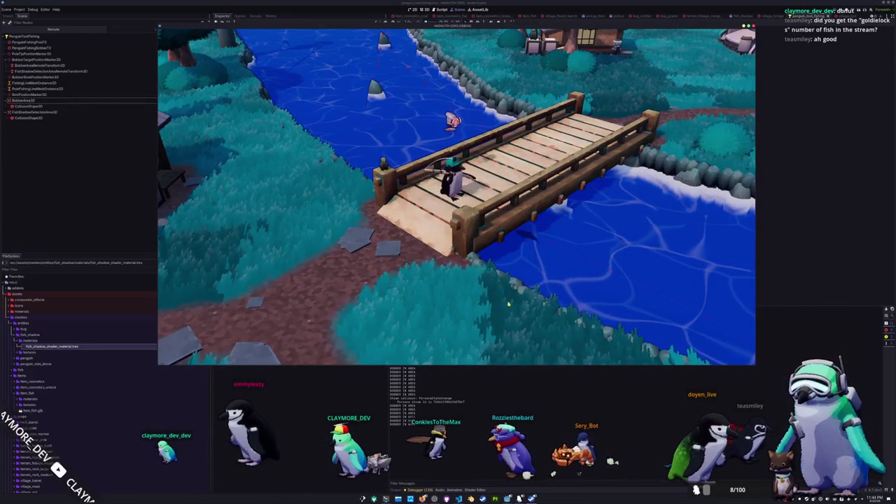
pyautogui.hotkey('alt', 'Tab')
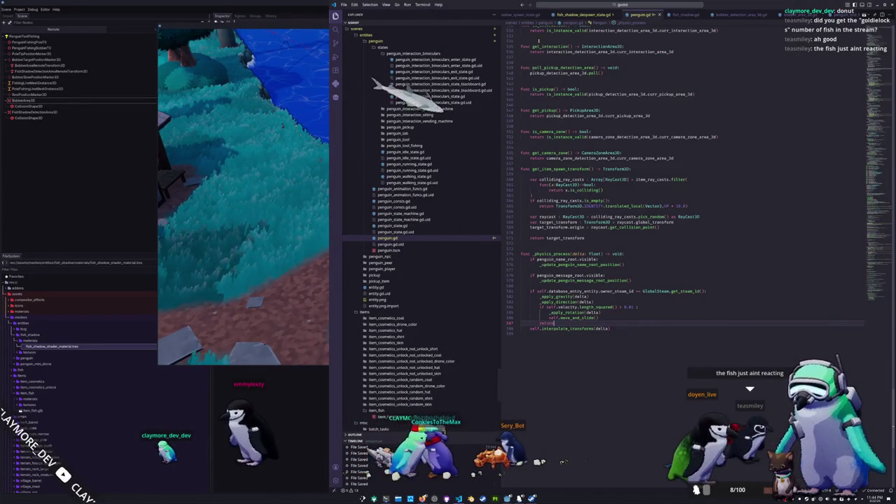
# Delete the print("BOBBER IN AREA") line from fish_shadow.gd.
pyautogui.click(599, 15)
pyautogui.click(685, 14)
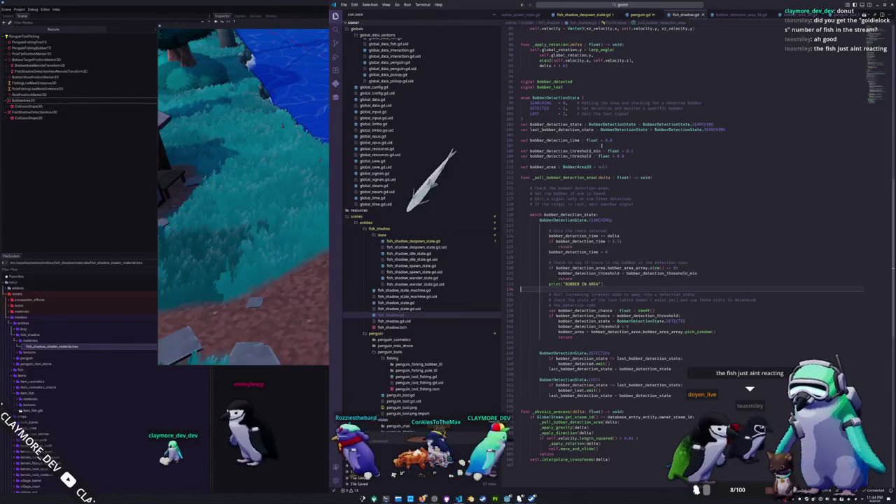
pyautogui.tripleClick(574, 283)
pyautogui.press('BackSpace')
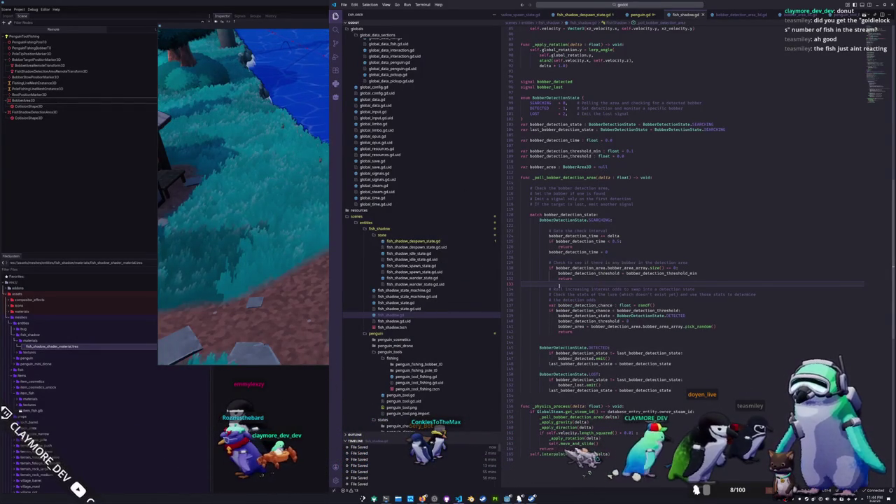
# Make one more test cast into the water in the running game.
pyautogui.click(299, 300)
pyautogui.click(547, 231)
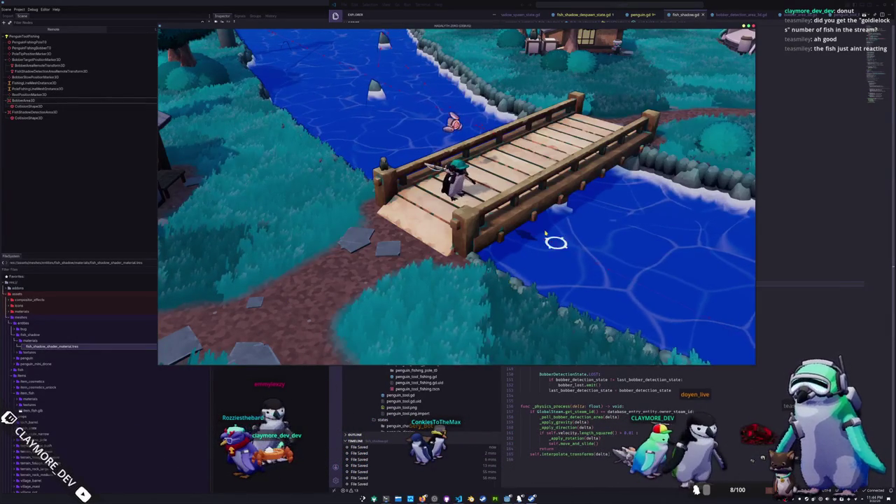
pyautogui.click(599, 15)
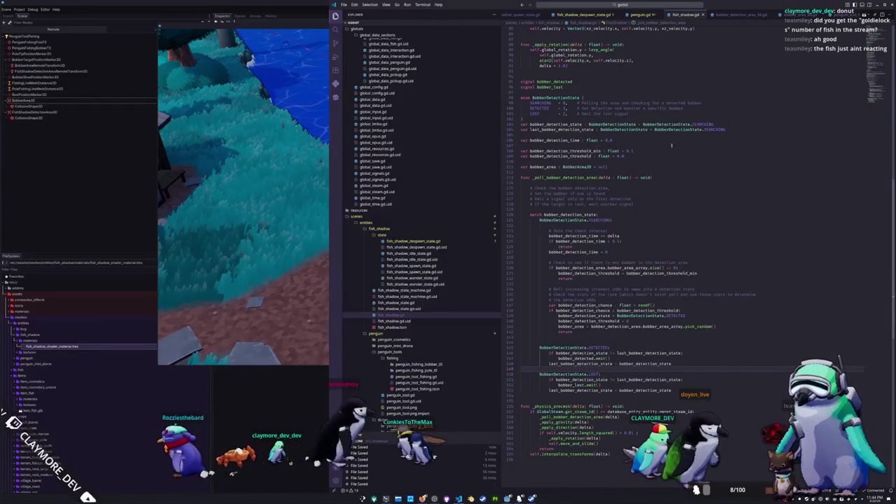
pyautogui.click(599, 15)
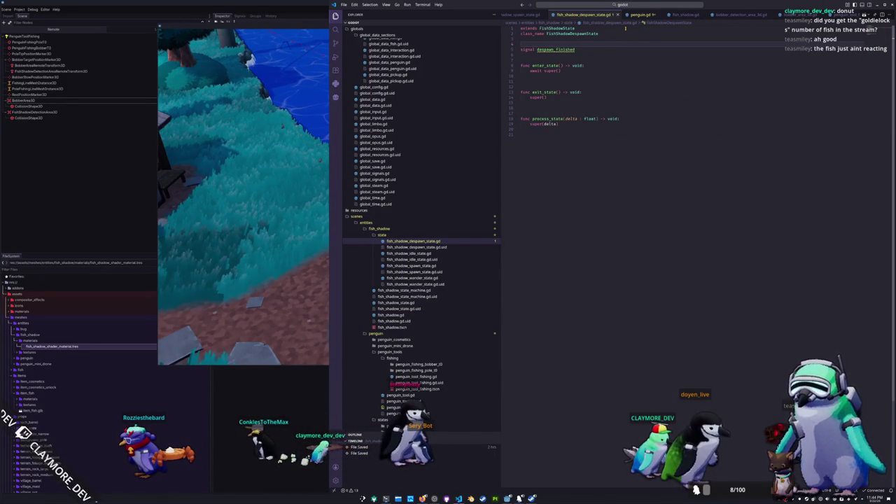
# Look through the open scripts and review bobber_detection_area_3d.gd.
pyautogui.click(640, 14)
pyautogui.click(685, 15)
pyautogui.click(735, 15)
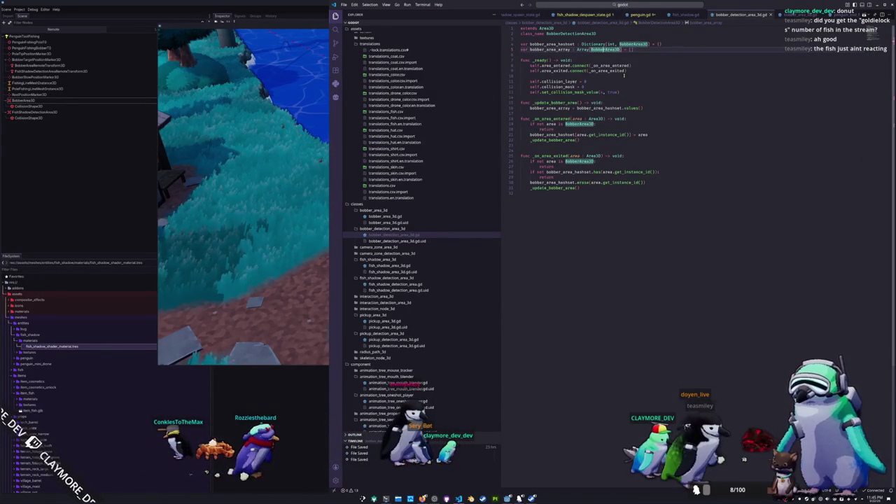
pyautogui.click(624, 75)
pyautogui.click(604, 96)
pyautogui.scroll(-1, 802, 14)
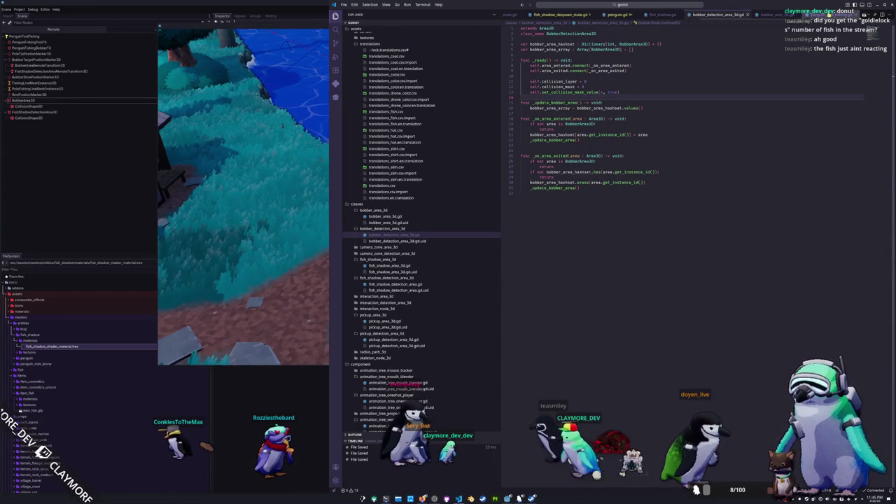
# Open penguin_tool_fishing.gd at the bobber_area.monitorable = false line in the exit code.
pyautogui.click(830, 14)
pyautogui.scroll(-1, 529, 184)
pyautogui.scroll(-9, 530, 183)
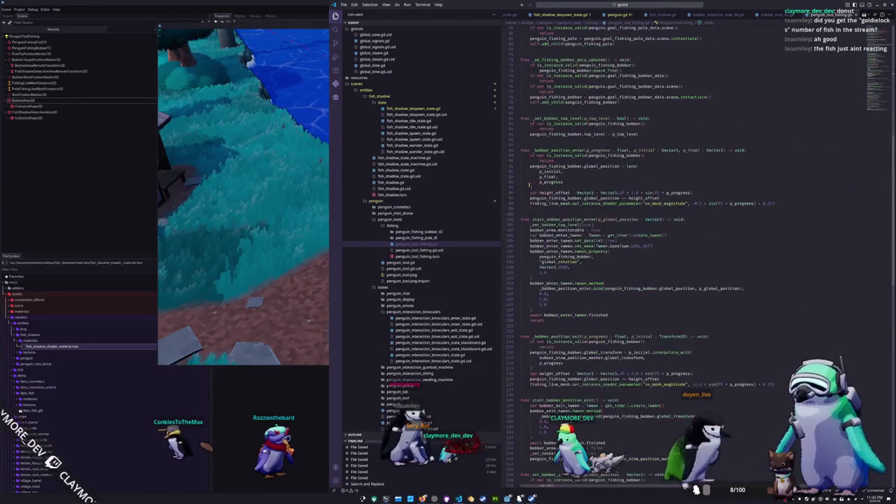
pyautogui.scroll(-9, 529, 184)
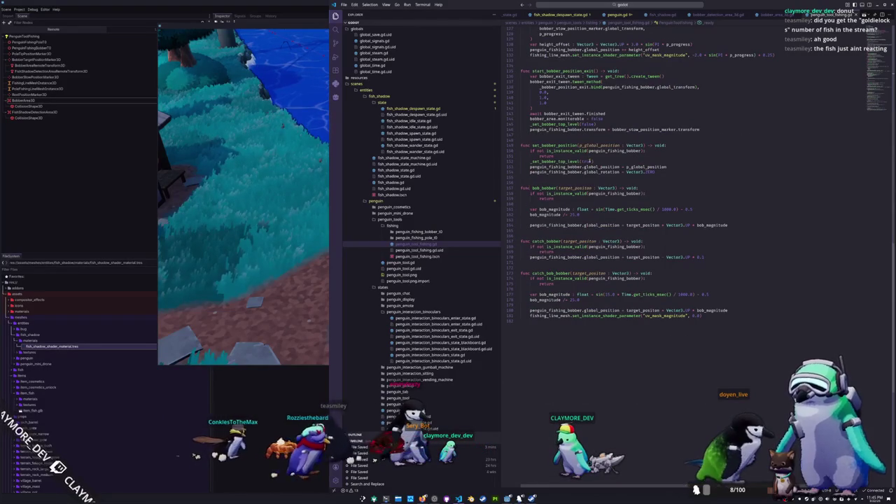
pyautogui.click(587, 161)
pyautogui.scroll(1, 587, 161)
pyautogui.click(609, 142)
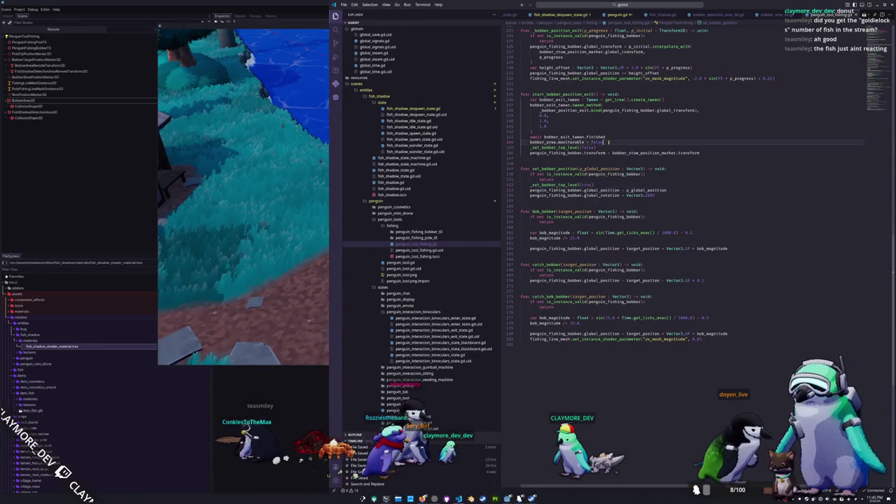